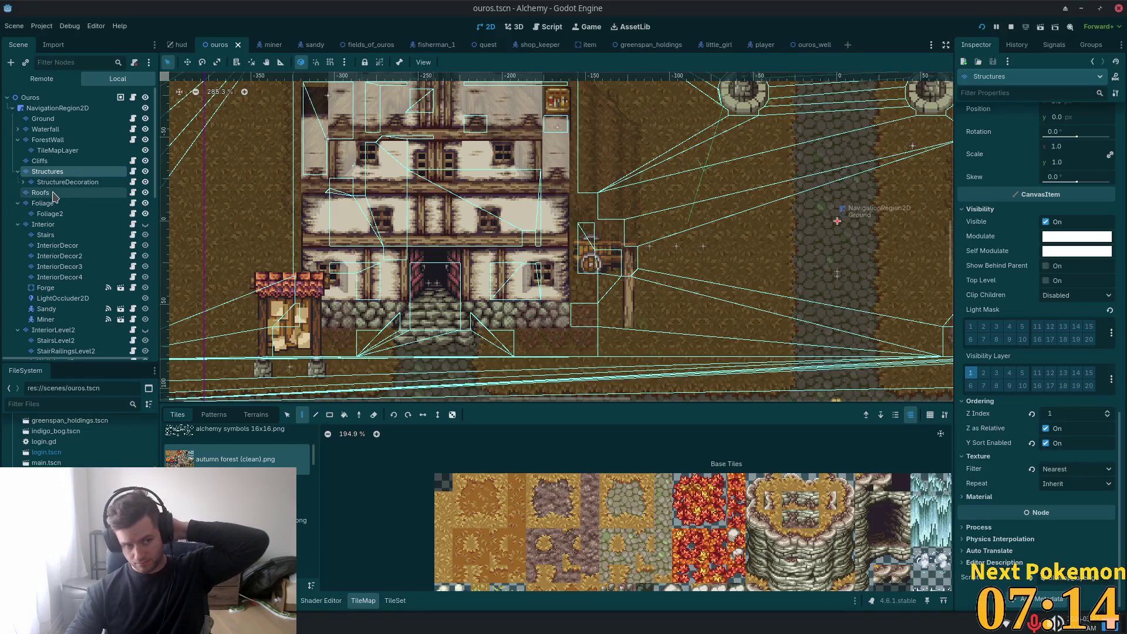
# Step: Inspect the contents of the Roofs and Foliage tile layers
pyautogui.click(54, 194)
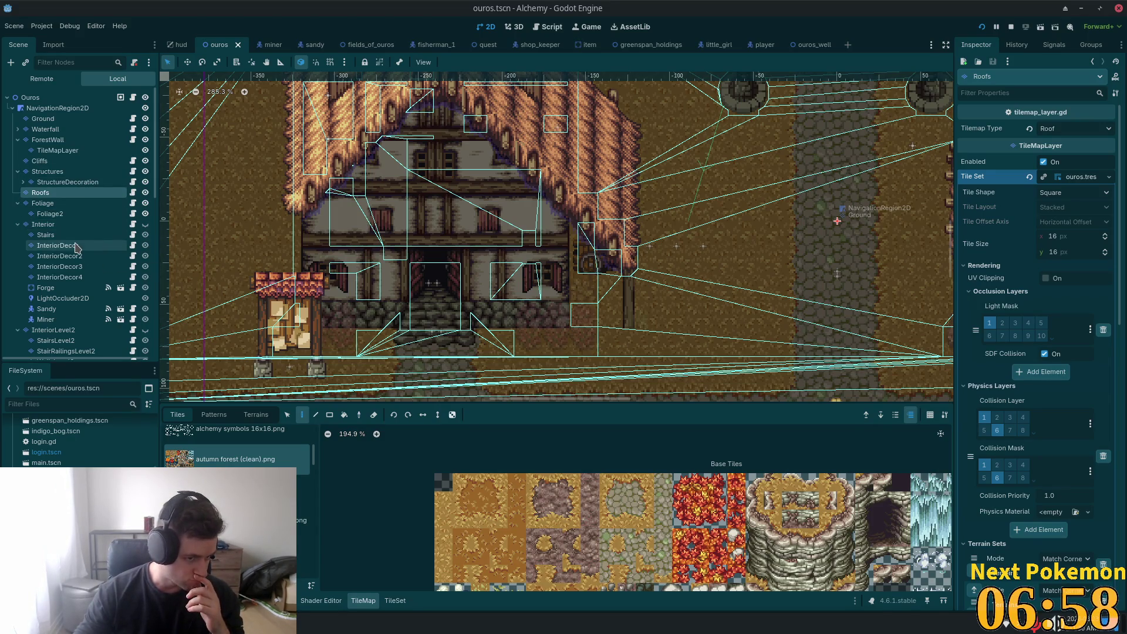
pyautogui.scroll(-4, 59, 262)
pyautogui.scroll(4, 59, 264)
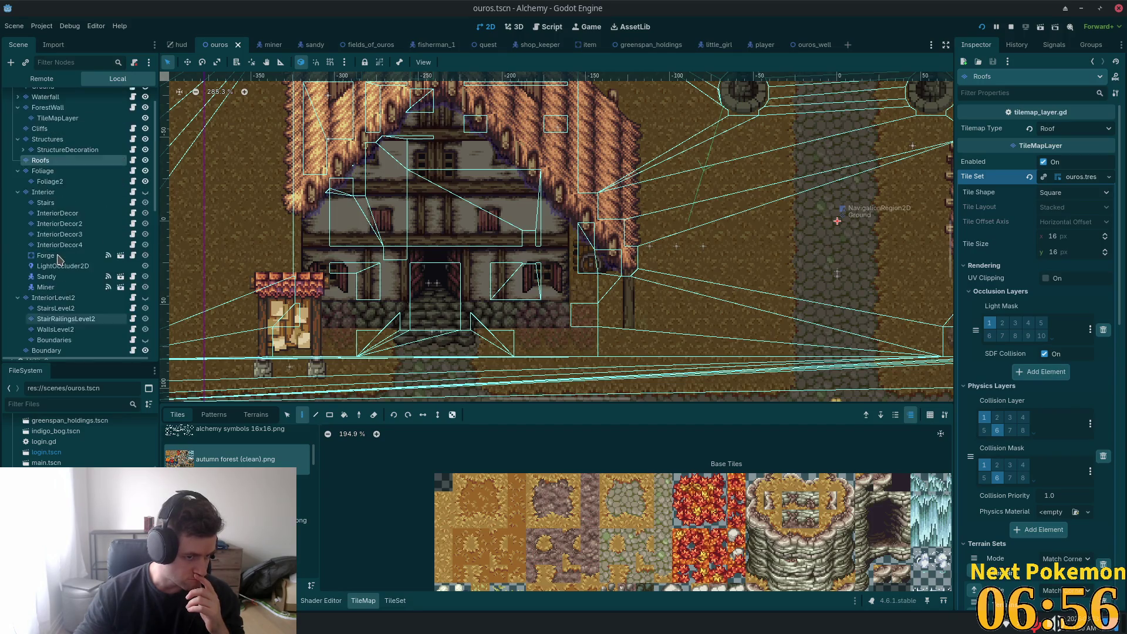
pyautogui.click(55, 206)
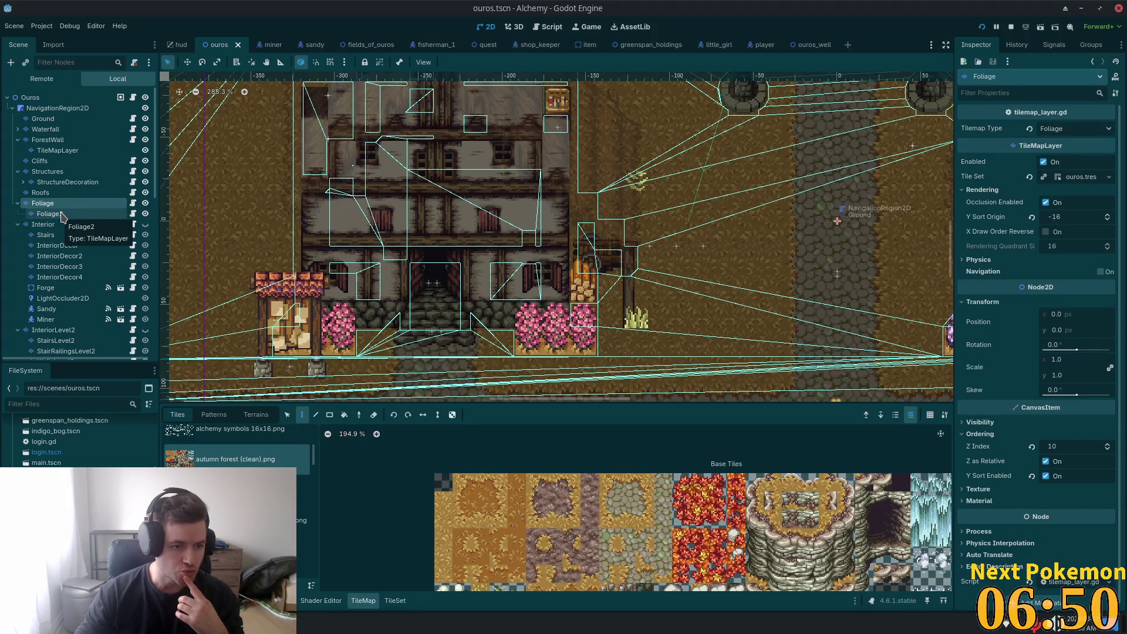
# Step: Copy the wooden post beside the inn from Structures onto the Foliage layer, then run the scene
pyautogui.click(48, 172)
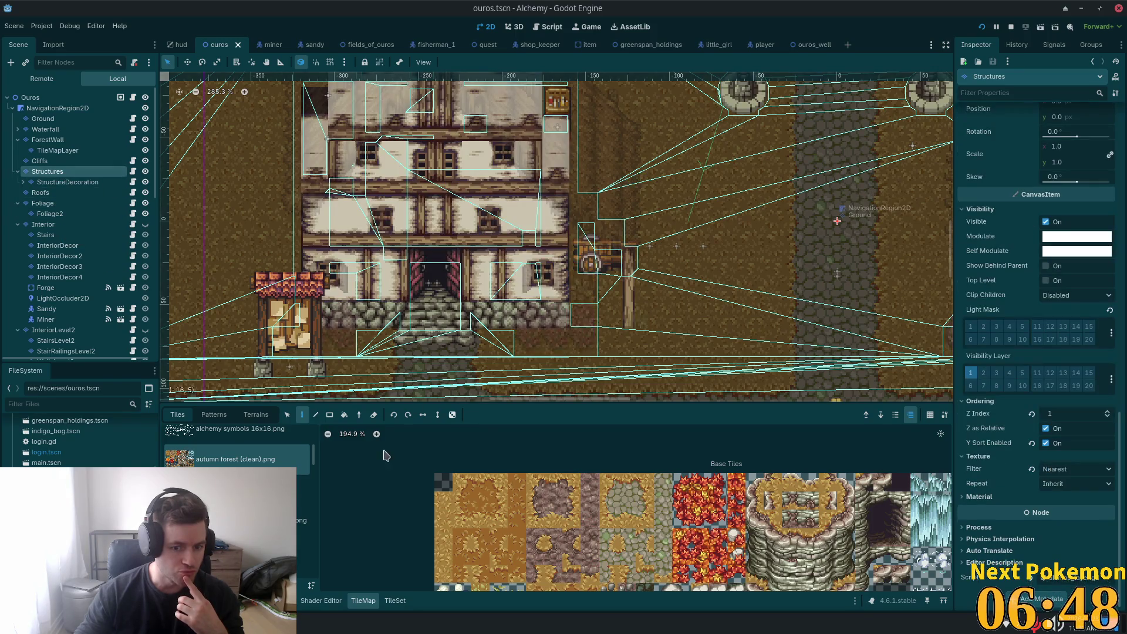
pyautogui.click(287, 415)
pyautogui.moveTo(637, 260); pyautogui.dragTo(636, 317)
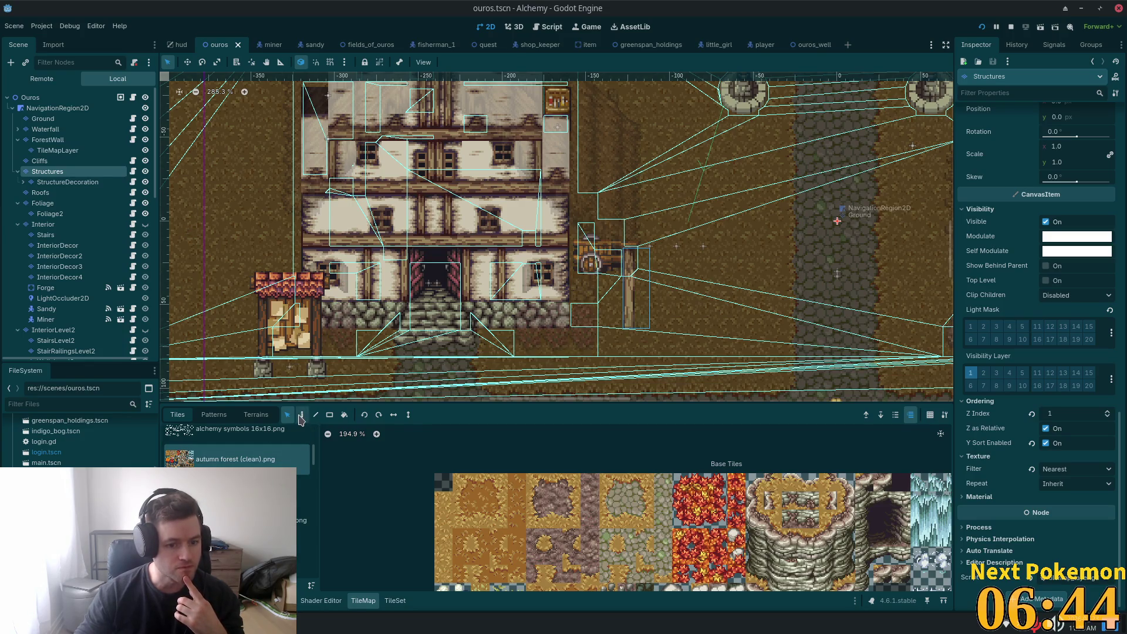
pyautogui.click(71, 203)
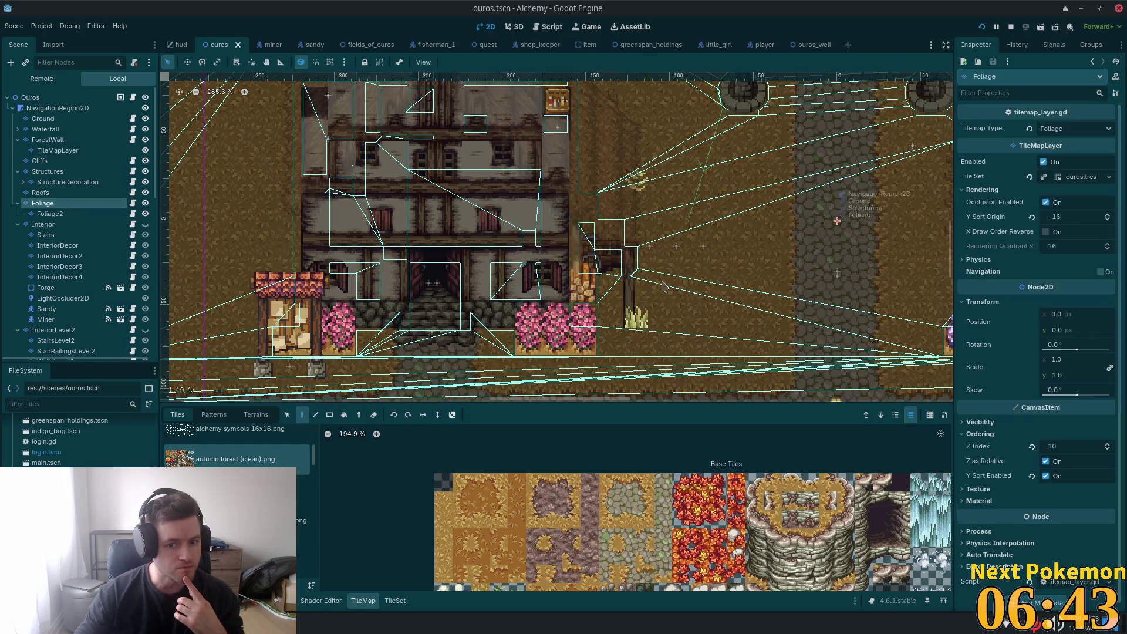
pyautogui.click(632, 288)
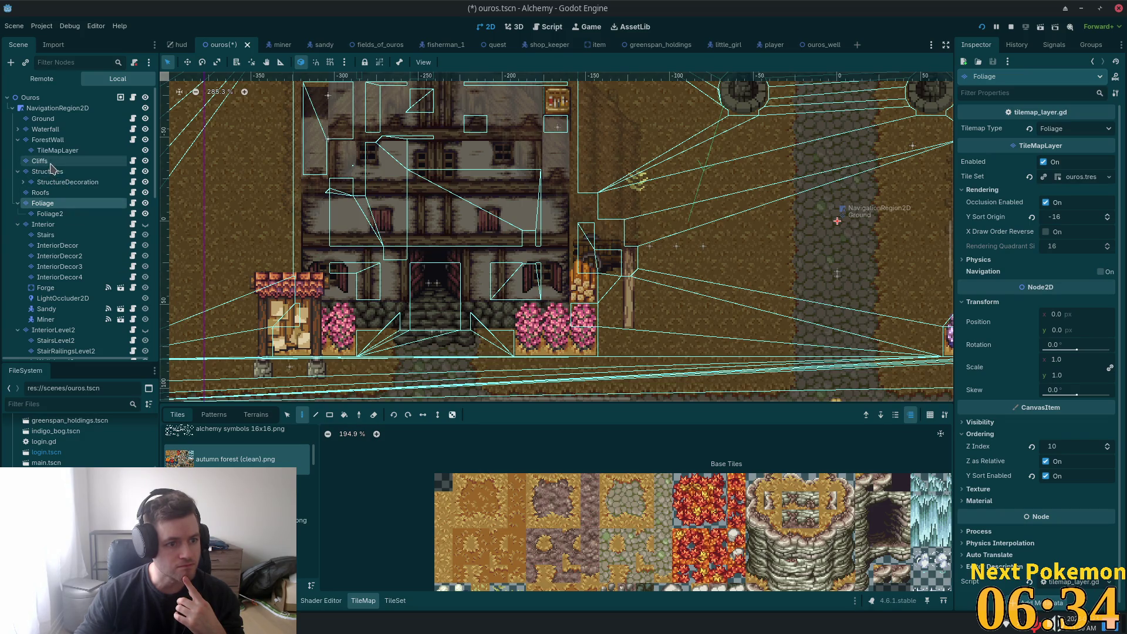
pyautogui.click(63, 171)
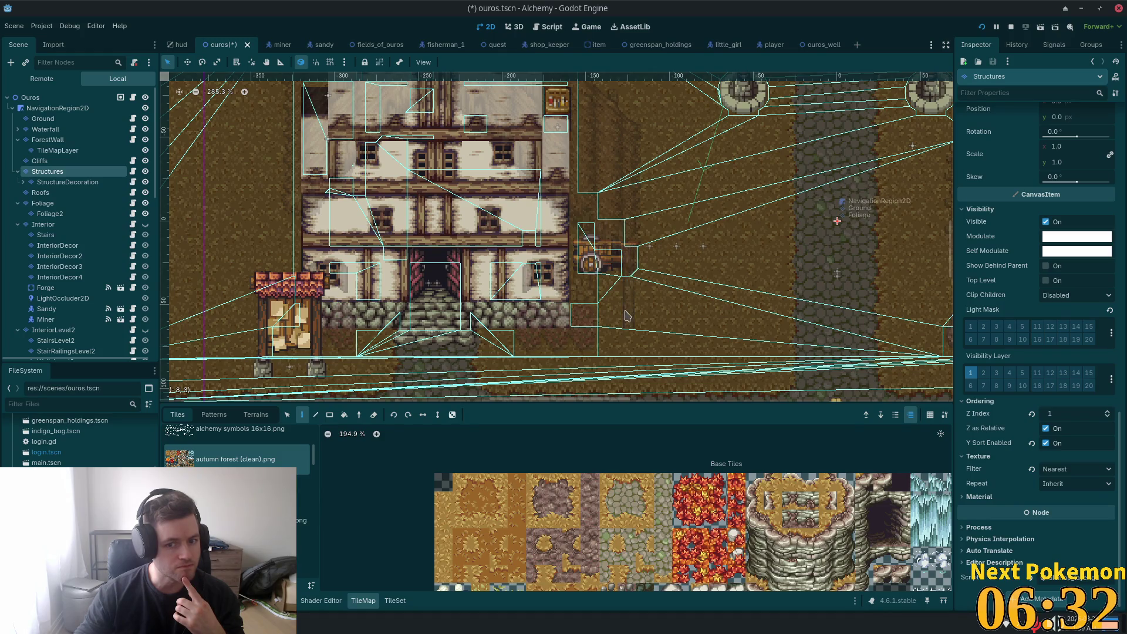
pyautogui.press('F6')
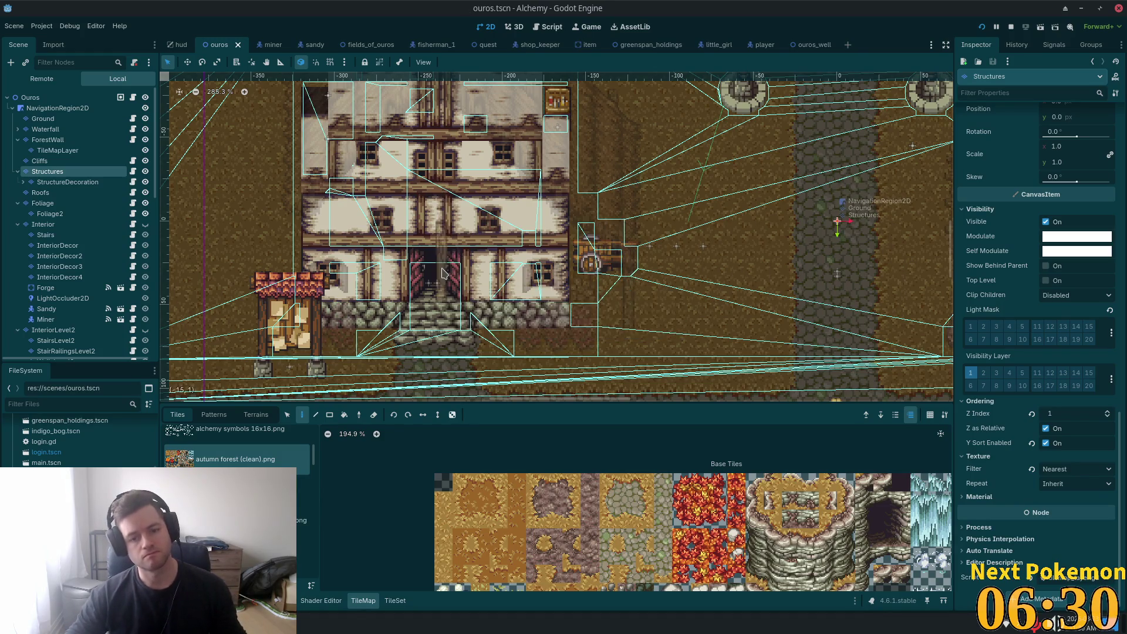
pyautogui.press('Up')
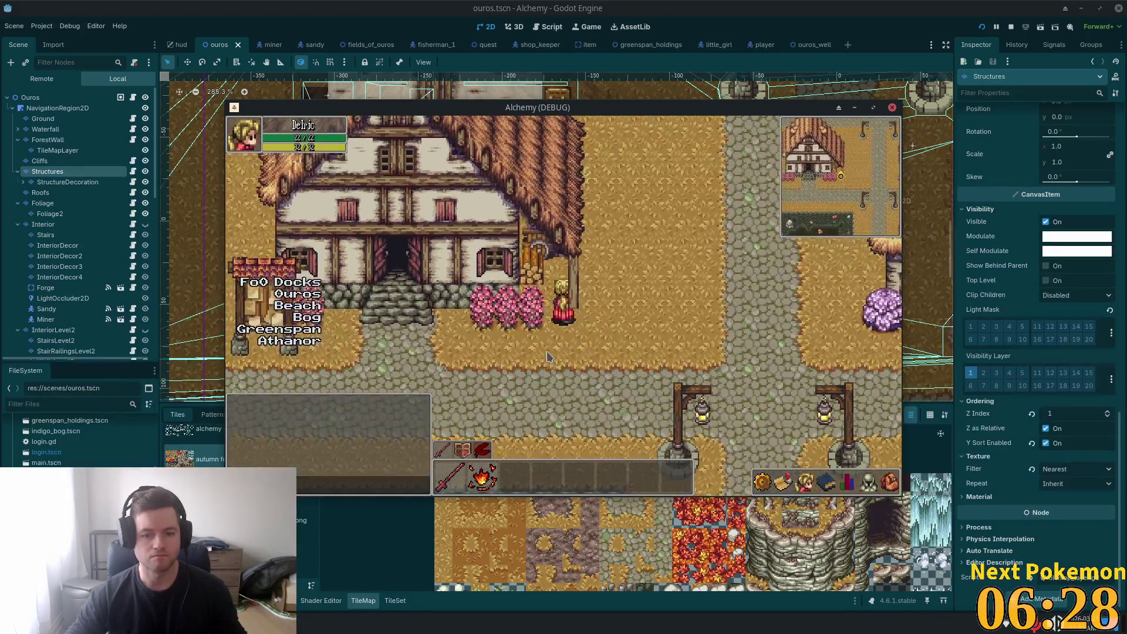
pyautogui.press('Down')
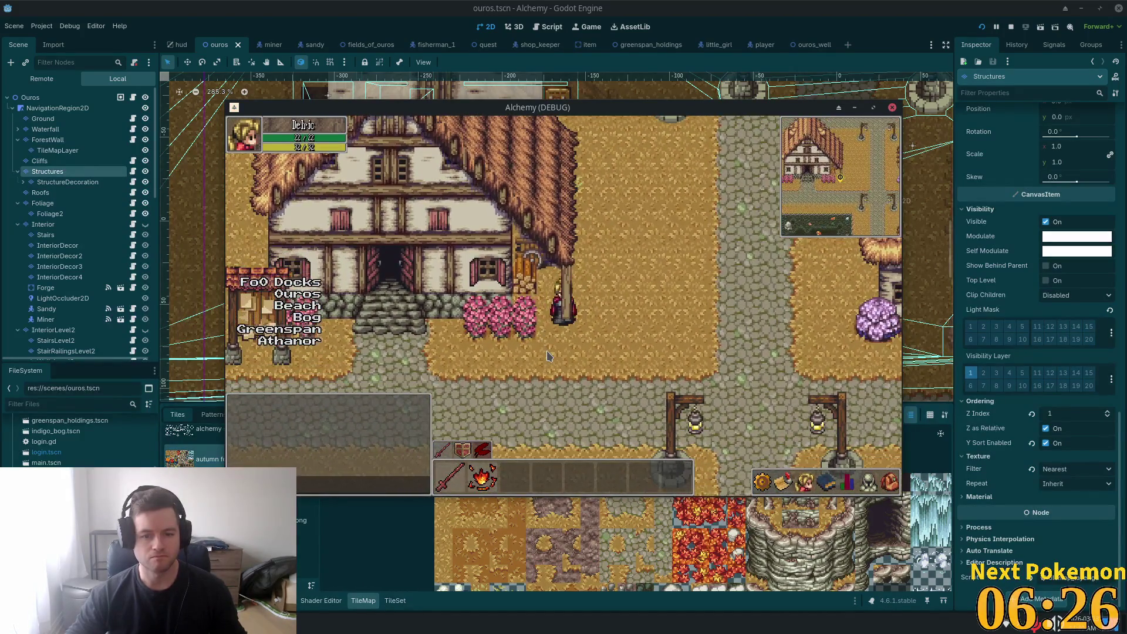
pyautogui.press('Right')
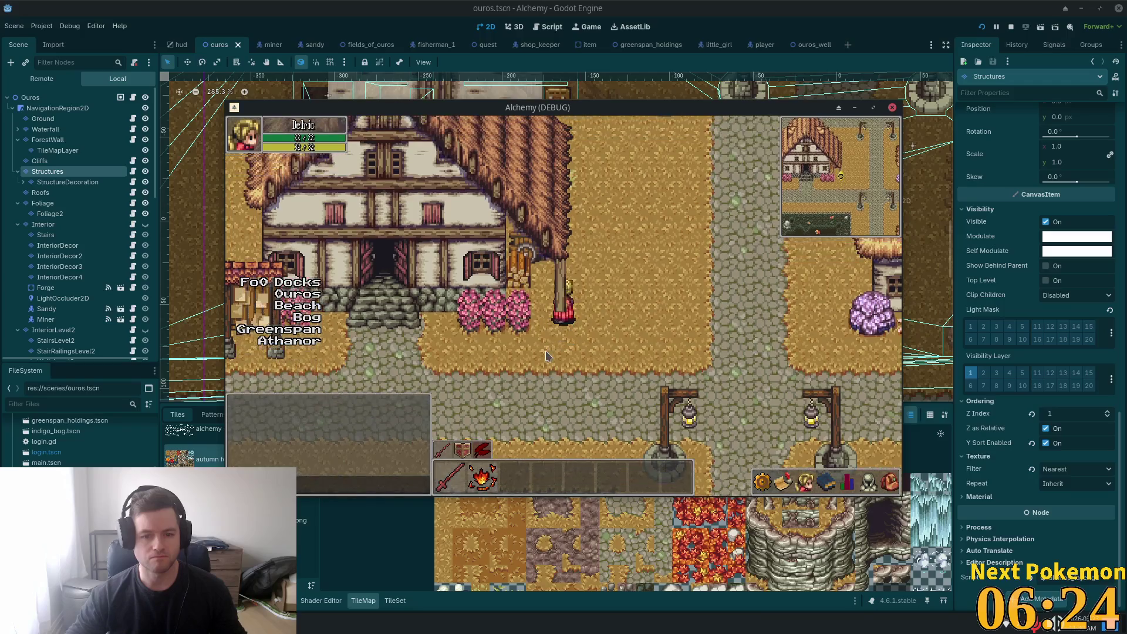
pyautogui.press('Up')
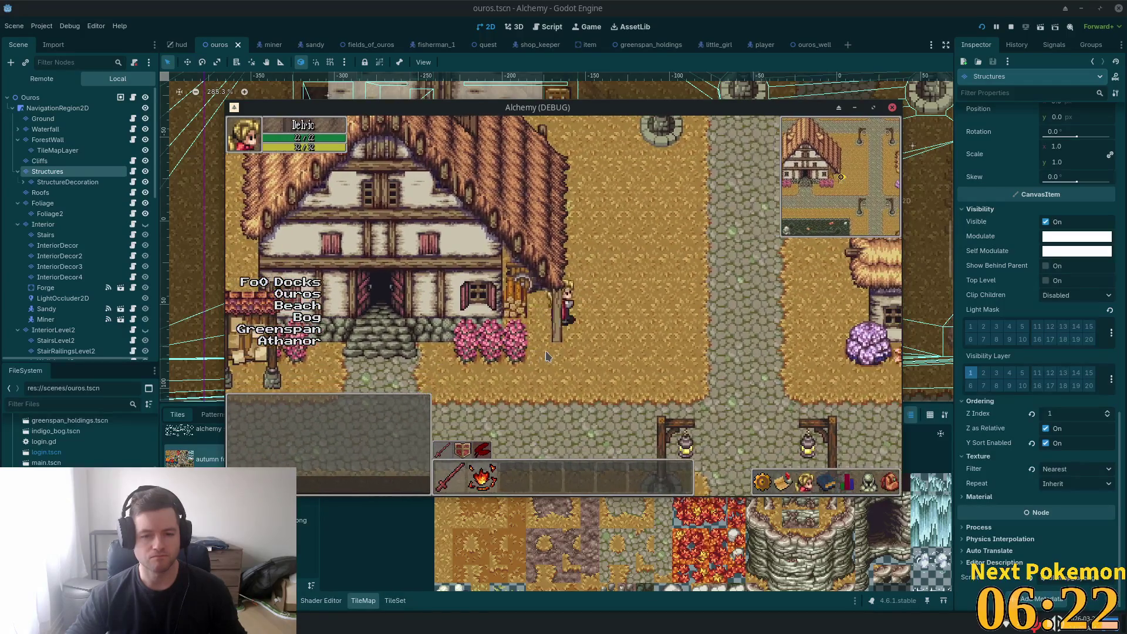
pyautogui.press('Down')
pyautogui.press('Up')
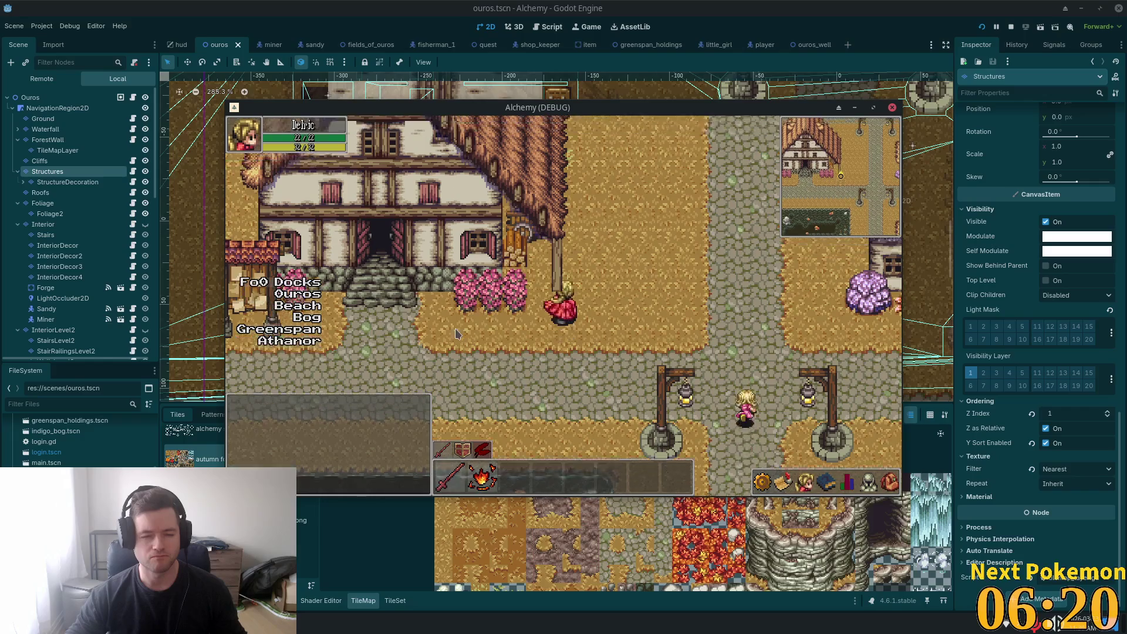
pyautogui.press('Left')
pyautogui.press('Left')
pyautogui.press('Up')
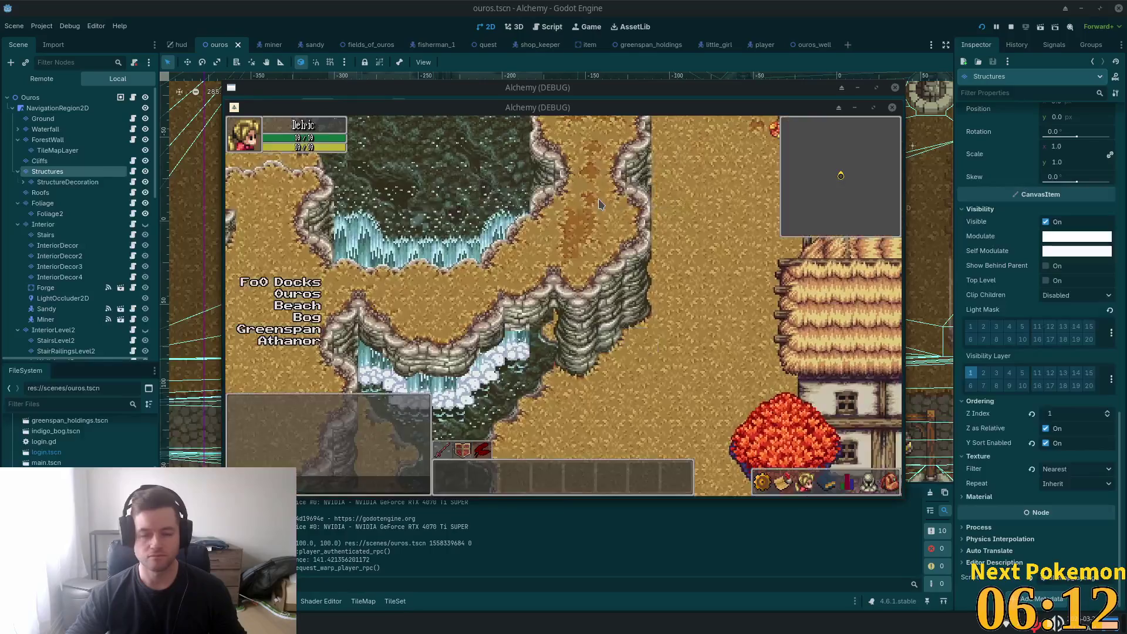
pyautogui.press('Up')
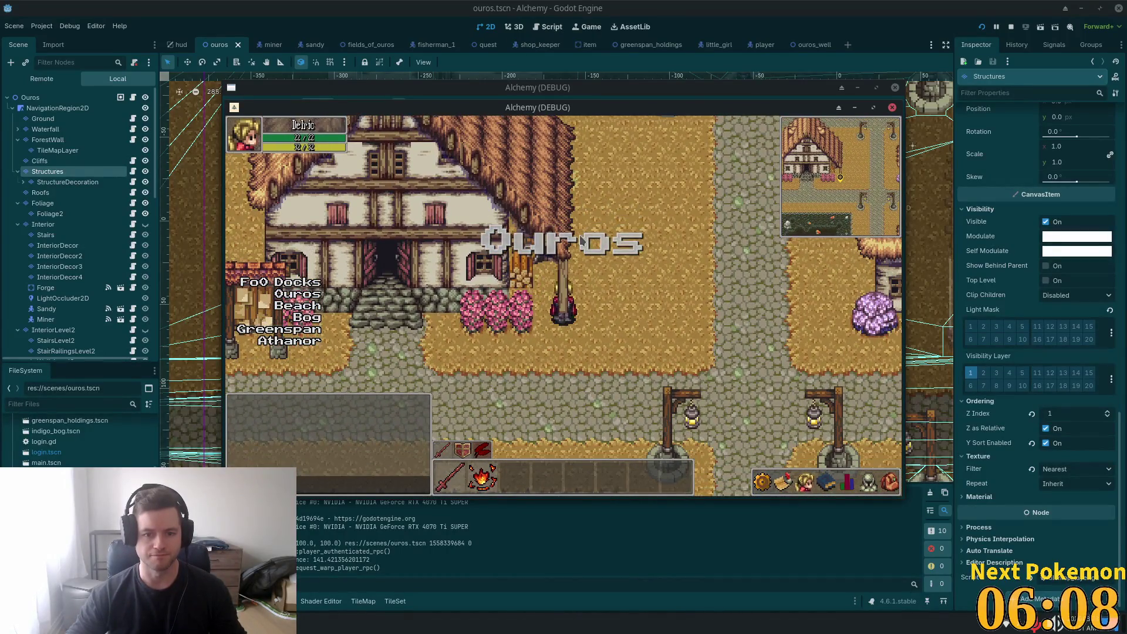
pyautogui.press('Up')
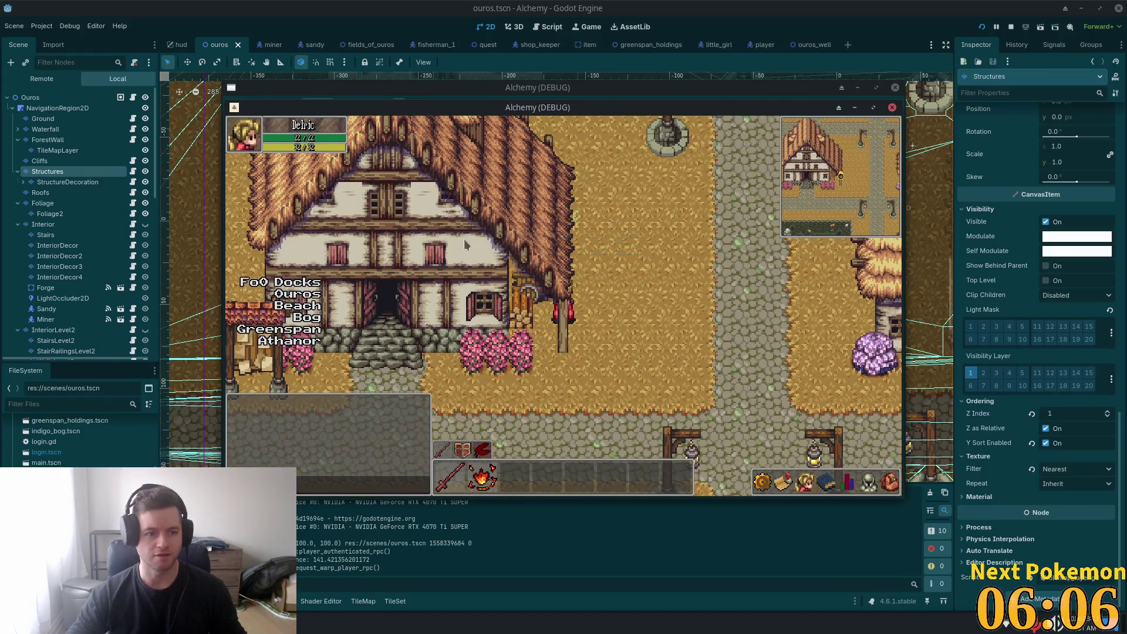
pyautogui.press('Down')
pyautogui.click(46, 235)
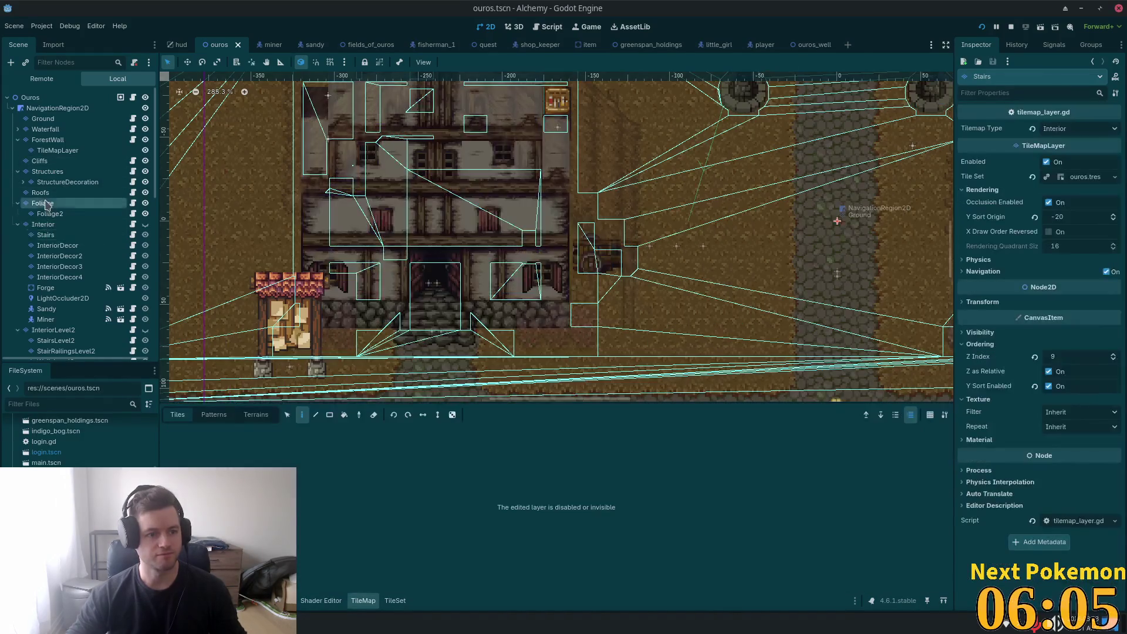
pyautogui.click(43, 203)
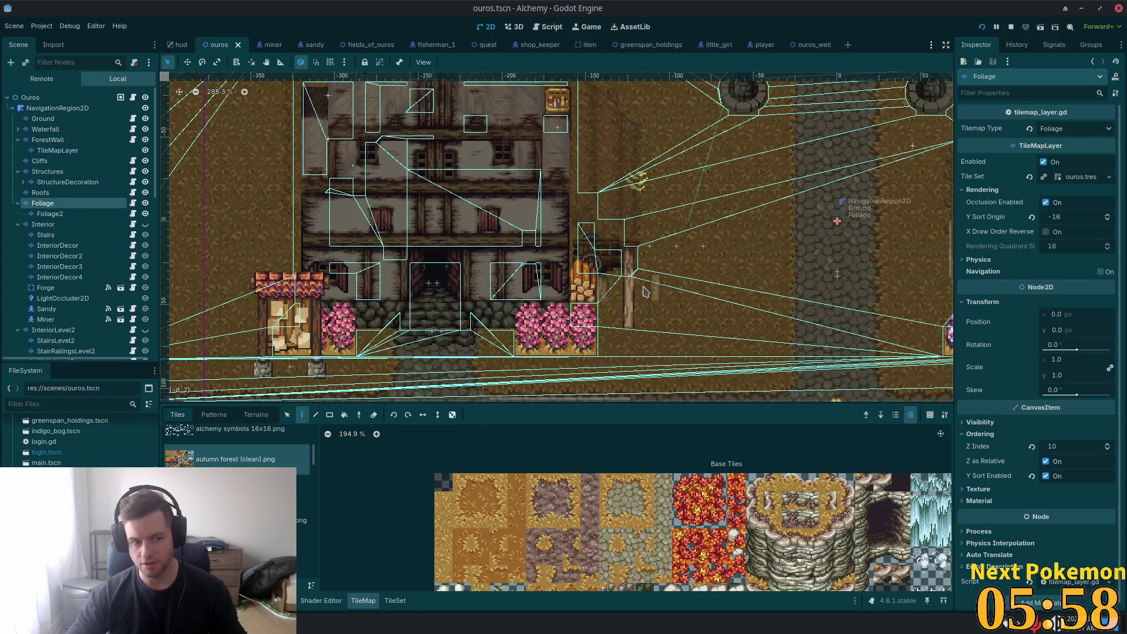
# Step: Select the lamp post tiles beside the inn and browse the bonus bridge and furniture tilesets
pyautogui.click(288, 414)
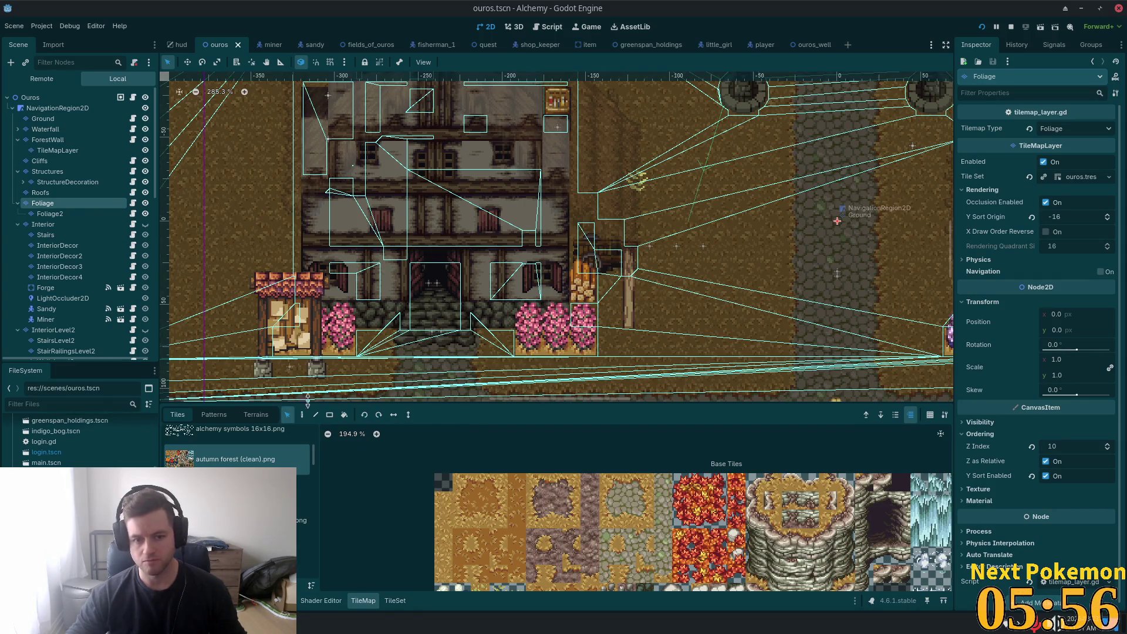
pyautogui.moveTo(626, 274); pyautogui.dragTo(639, 320)
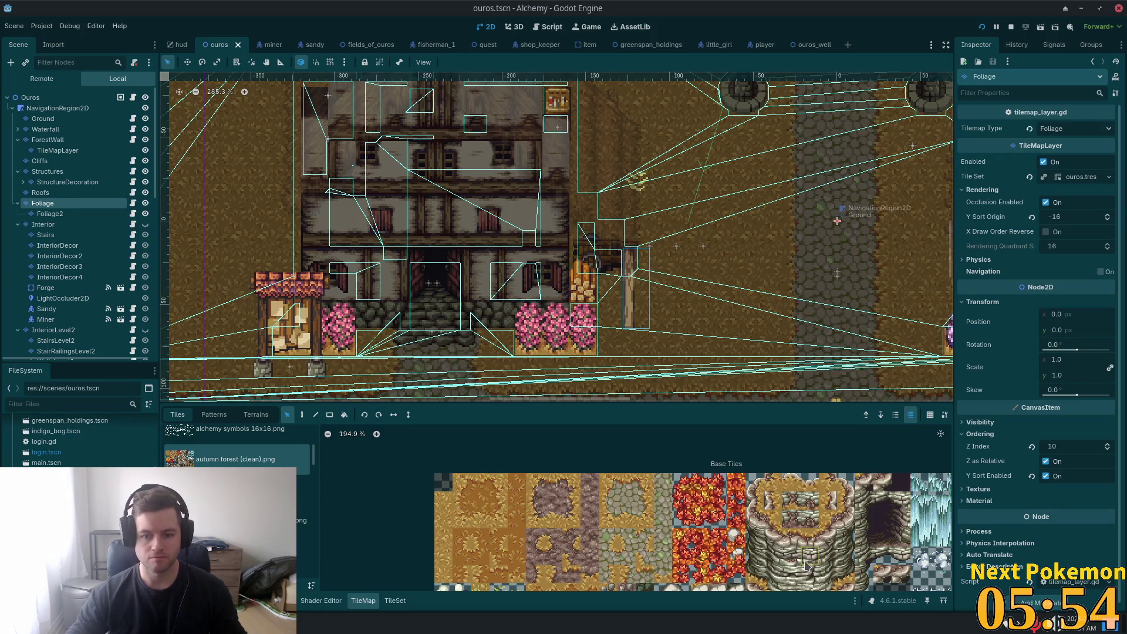
pyautogui.scroll(-3, 743, 543)
pyautogui.scroll(-5, 743, 543)
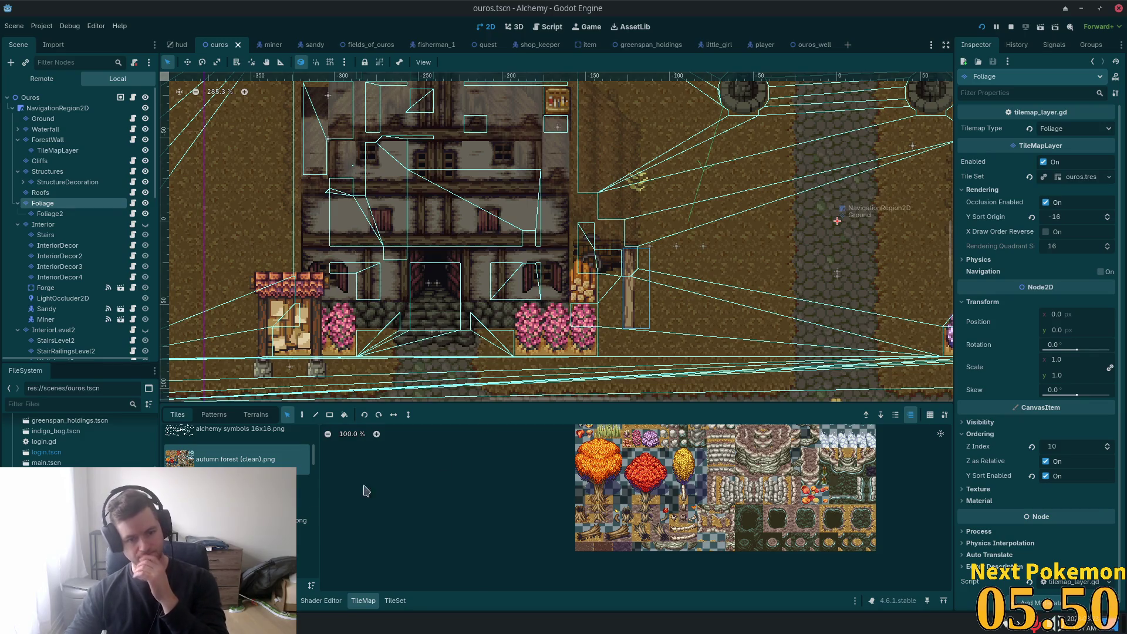
pyautogui.scroll(-3, 235, 487)
pyautogui.scroll(-2, 235, 446)
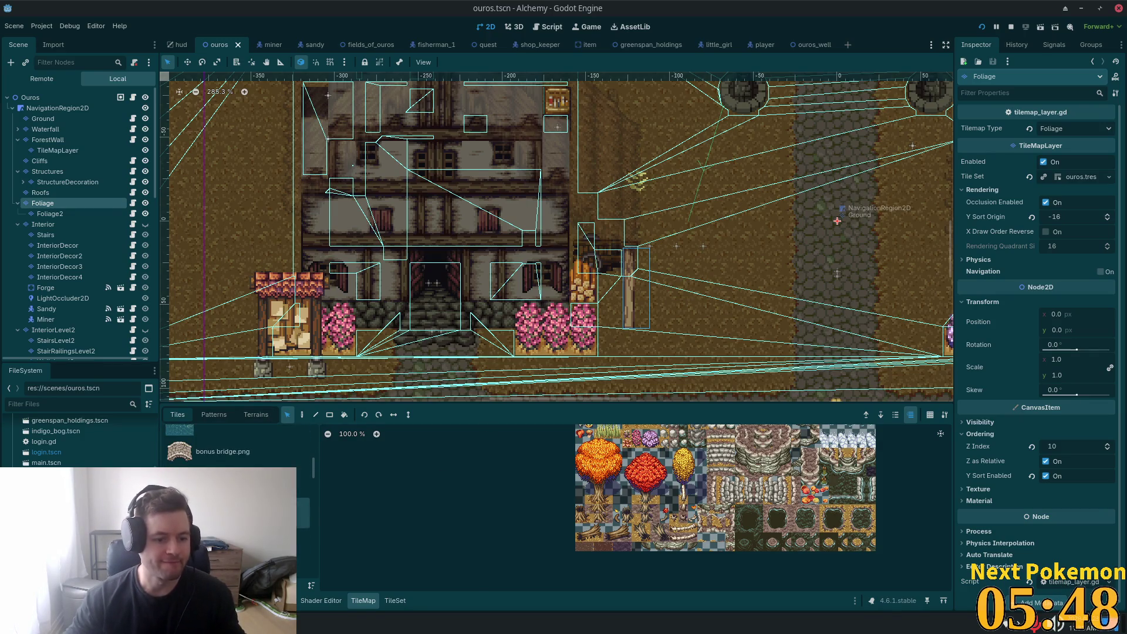
pyautogui.click(235, 488)
pyautogui.scroll(-2, 235, 487)
pyautogui.click(235, 488)
# Step: Choose the 'home exteriors, thatch roof v3.png' tileset from the tile sources
pyautogui.scroll(4, 235, 488)
pyautogui.scroll(-2, 235, 464)
pyautogui.scroll(-1, 235, 464)
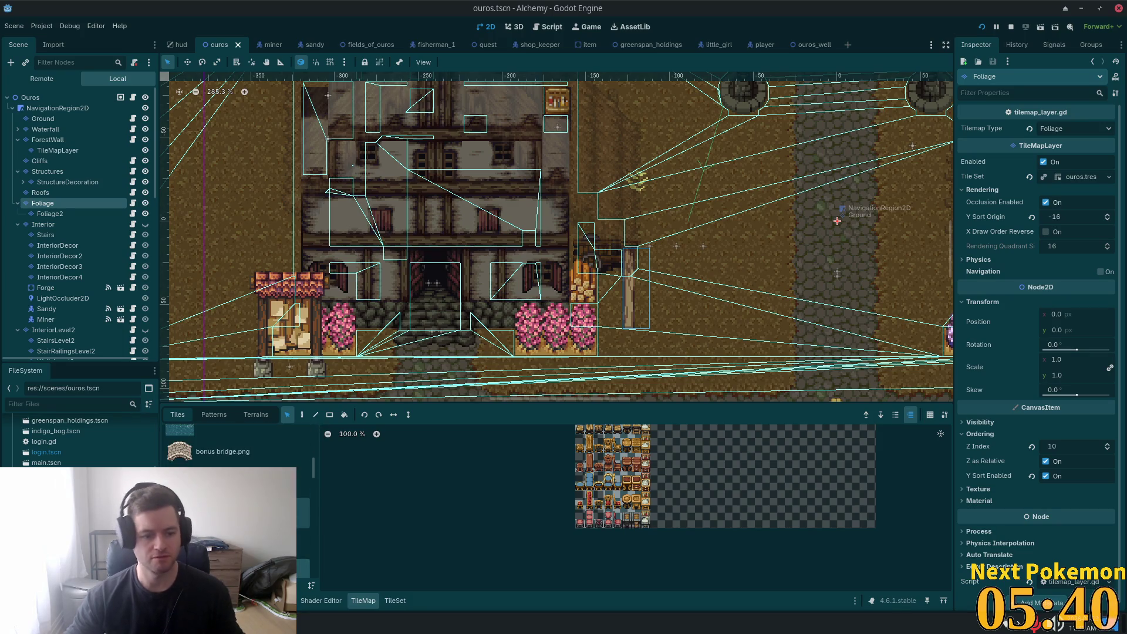
pyautogui.scroll(-3, 313, 522)
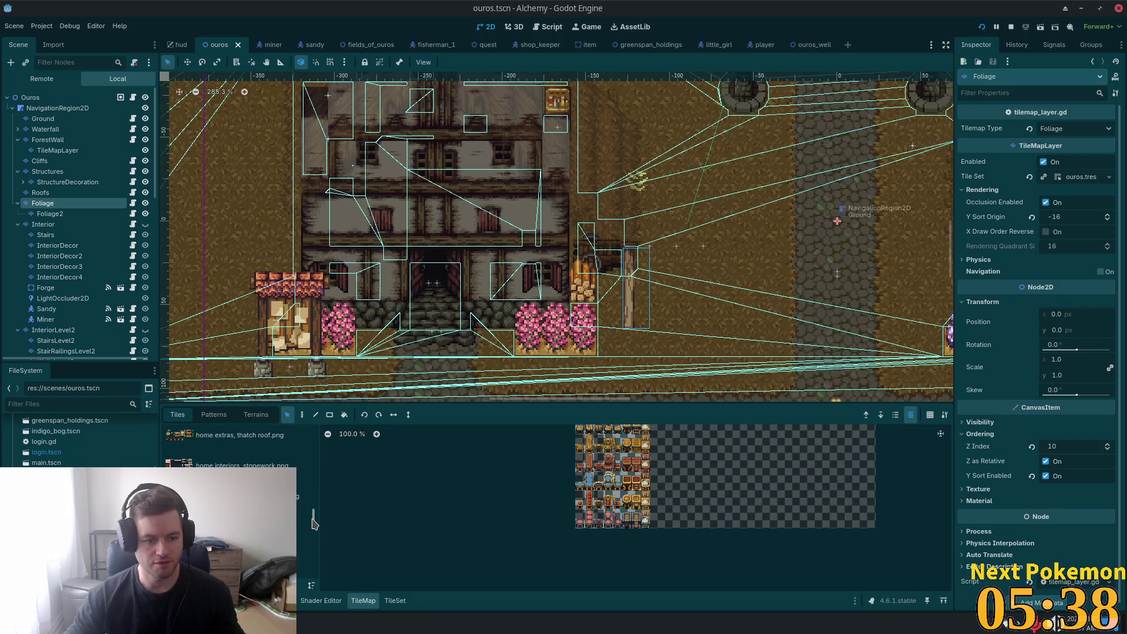
pyautogui.scroll(-2, 235, 463)
pyautogui.click(235, 460)
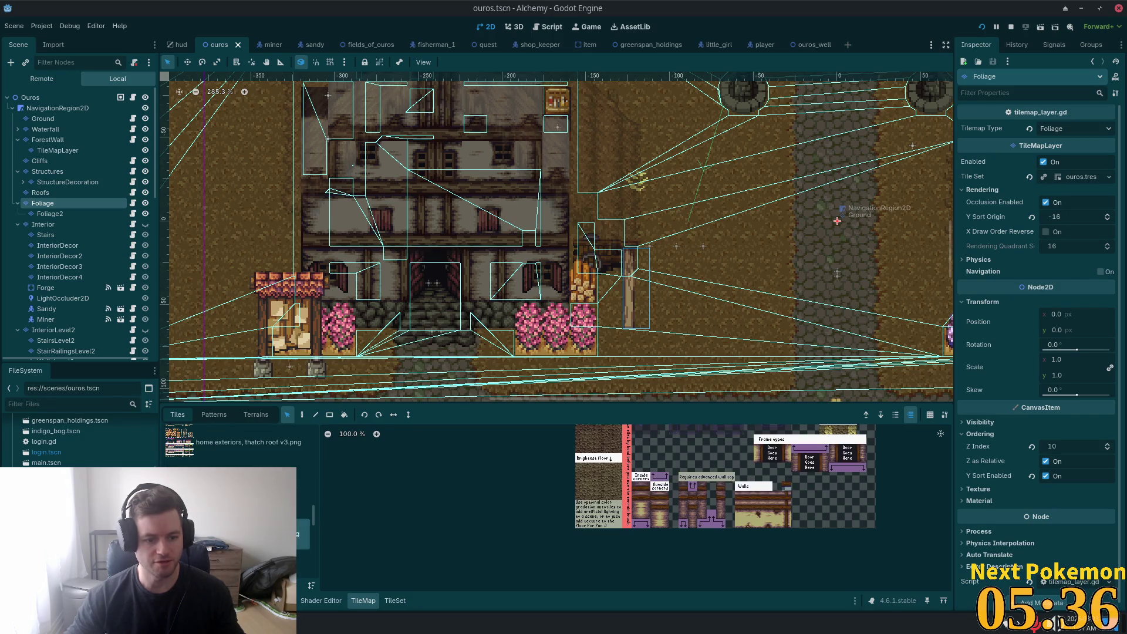
pyautogui.click(234, 453)
# Step: Bring the left part of the thatch-roof atlas into view and show the empty Patterns list
pyautogui.scroll(-5, 768, 510)
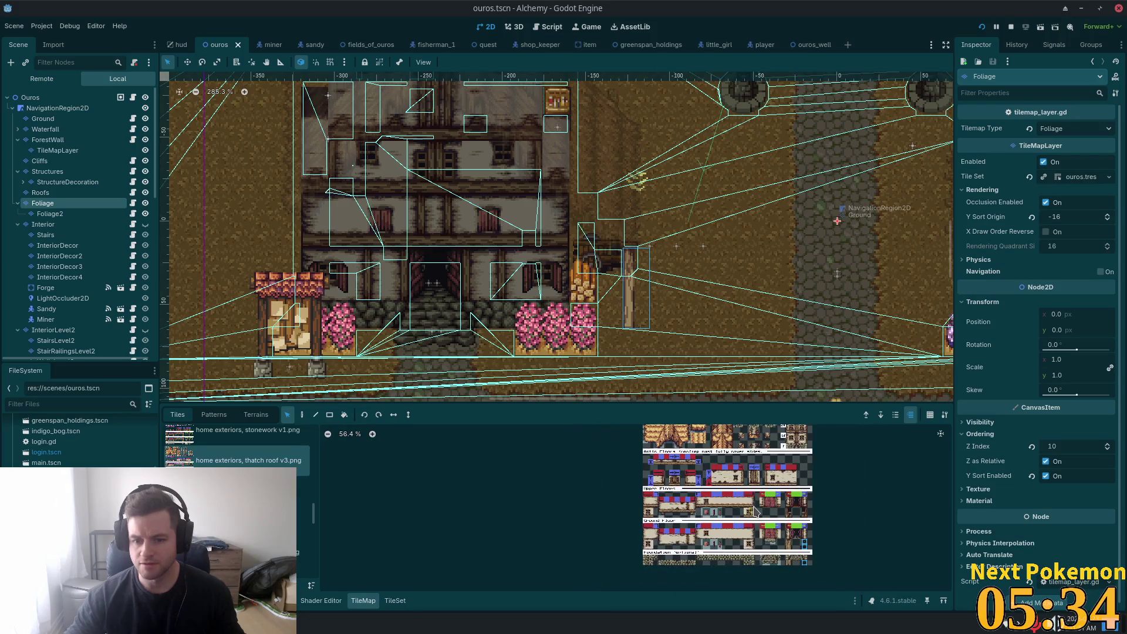
pyautogui.scroll(4, 709, 521)
pyautogui.scroll(2, 694, 564)
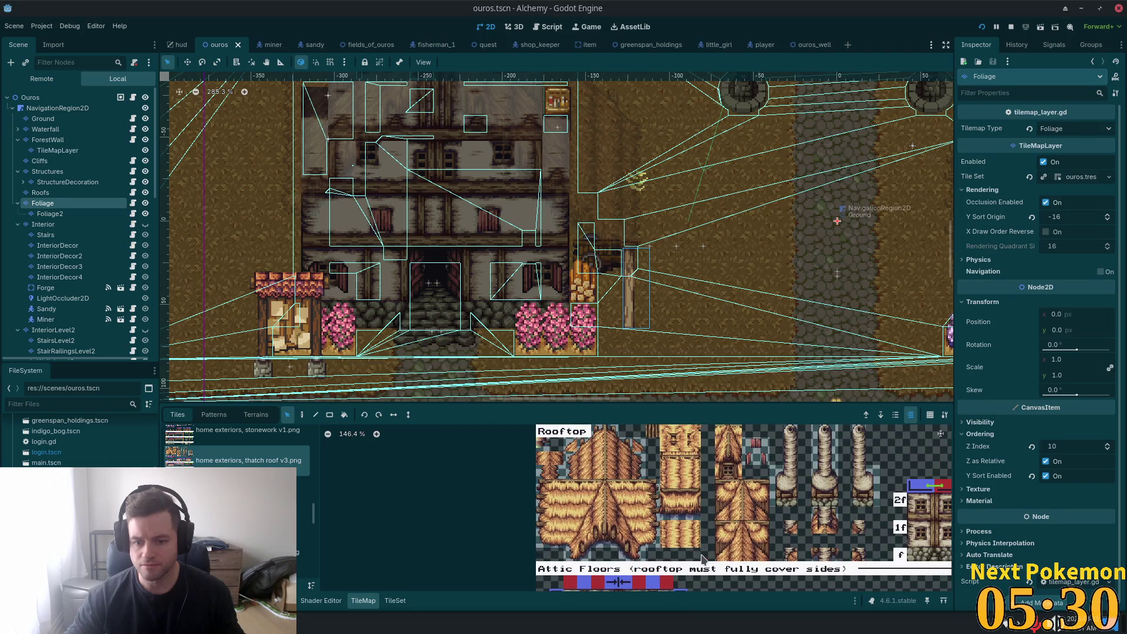
pyautogui.scroll(-4, 705, 470)
pyautogui.moveTo(706, 460)
pyautogui.mouseDown()
pyautogui.moveTo(694, 309)
pyautogui.moveTo(610, 307)
pyautogui.moveTo(532, 424)
pyautogui.moveTo(441, 440)
pyautogui.mouseUp()
pyautogui.scroll(4, 524, 447)
pyautogui.scroll(-6, 524, 447)
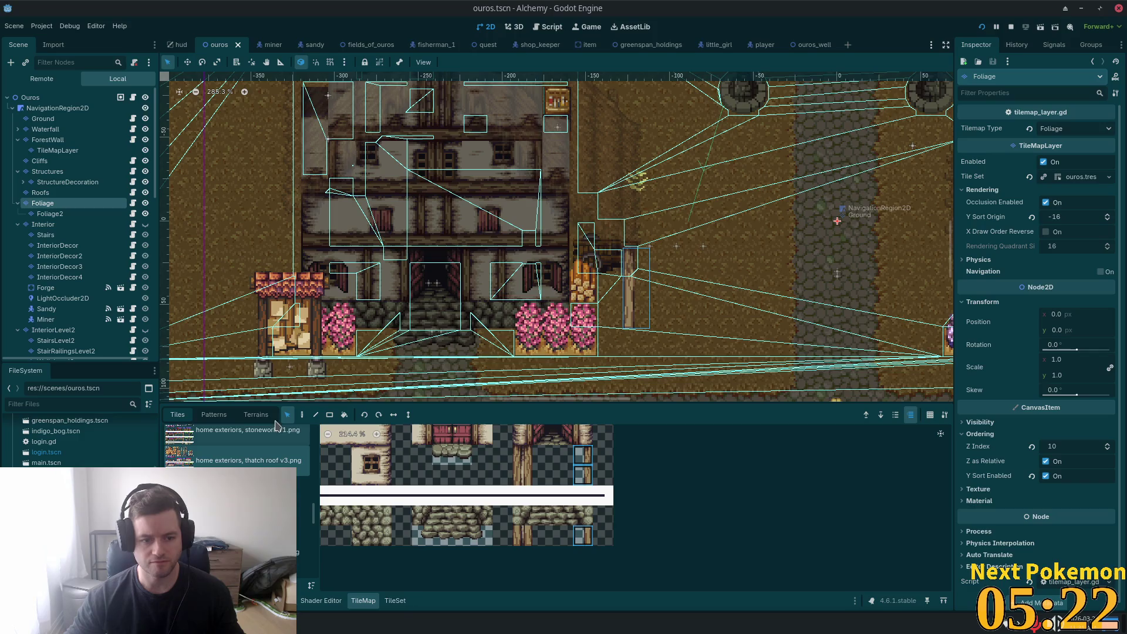
pyautogui.click(214, 415)
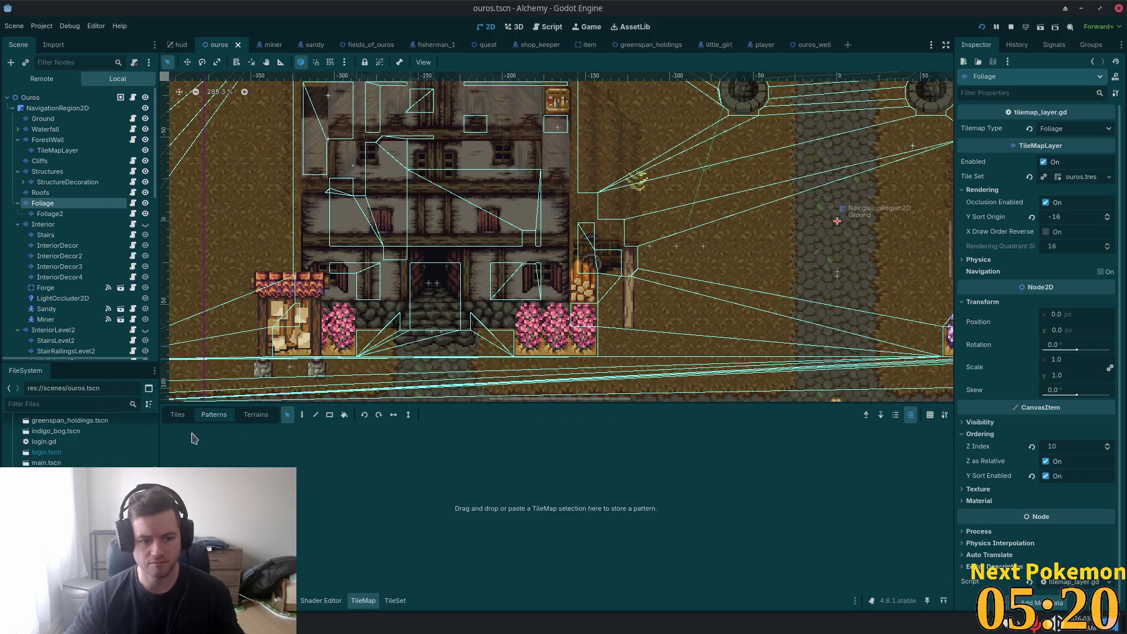
# Step: In the TileSet editor, set a selected atlas tile's Z Index to 0
pyautogui.click(178, 415)
pyautogui.click(393, 600)
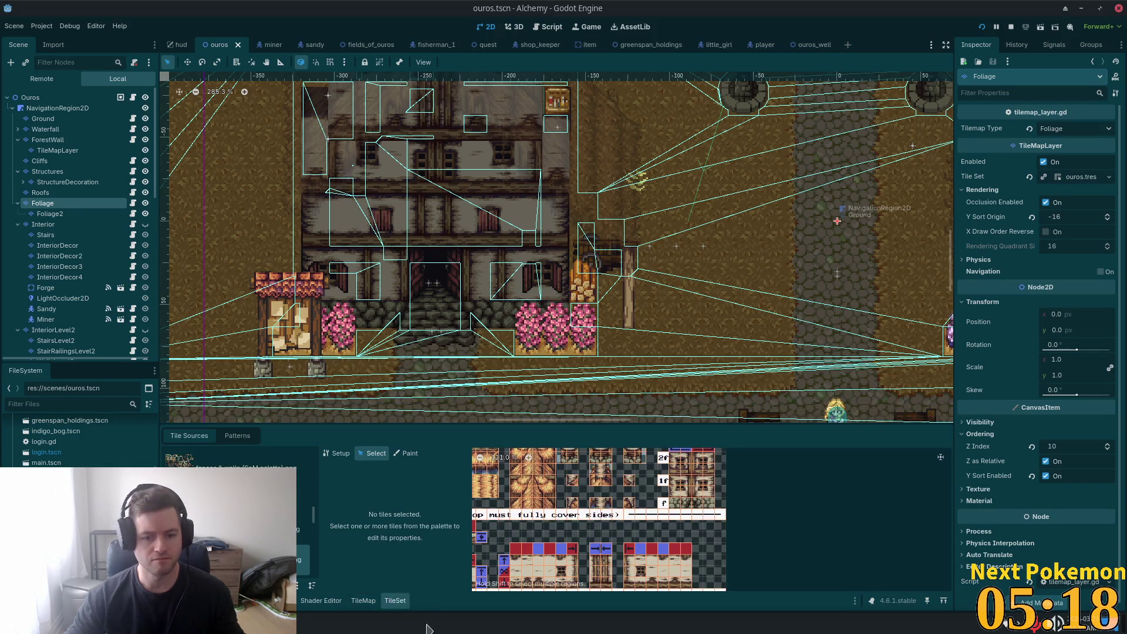
pyautogui.scroll(2, 662, 571)
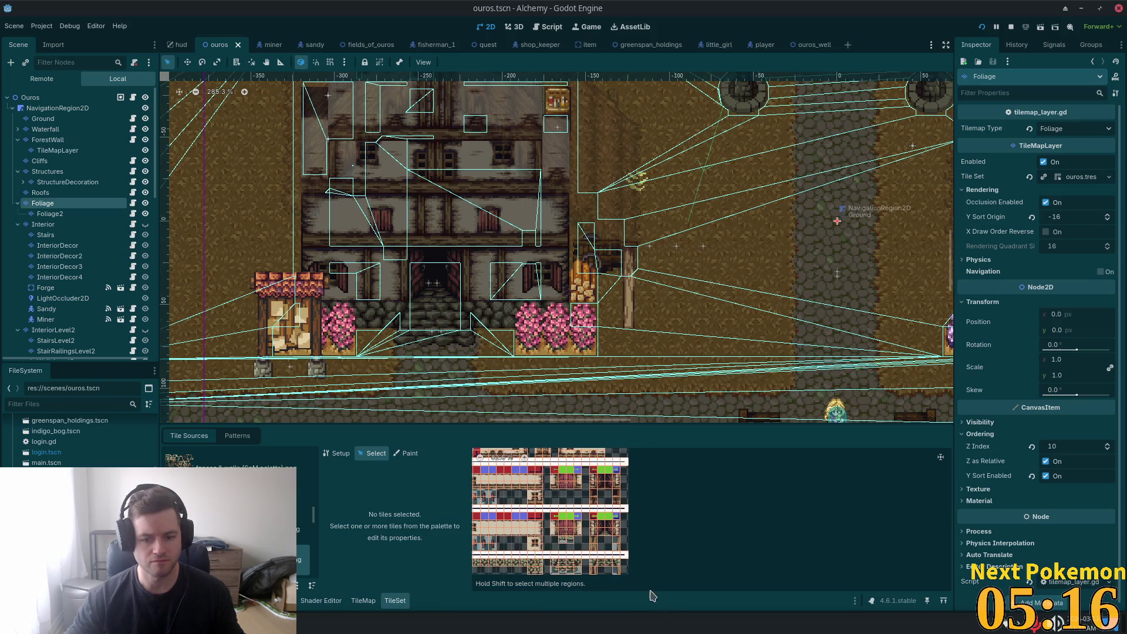
pyautogui.scroll(3, 714, 543)
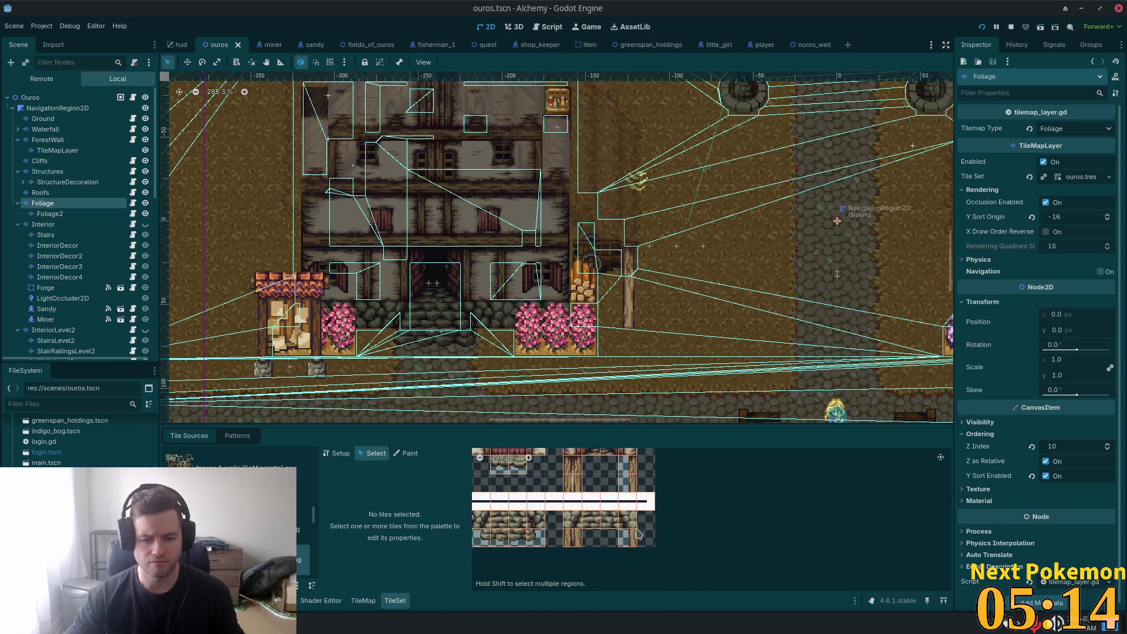
pyautogui.click(636, 531)
pyautogui.scroll(-3, 401, 532)
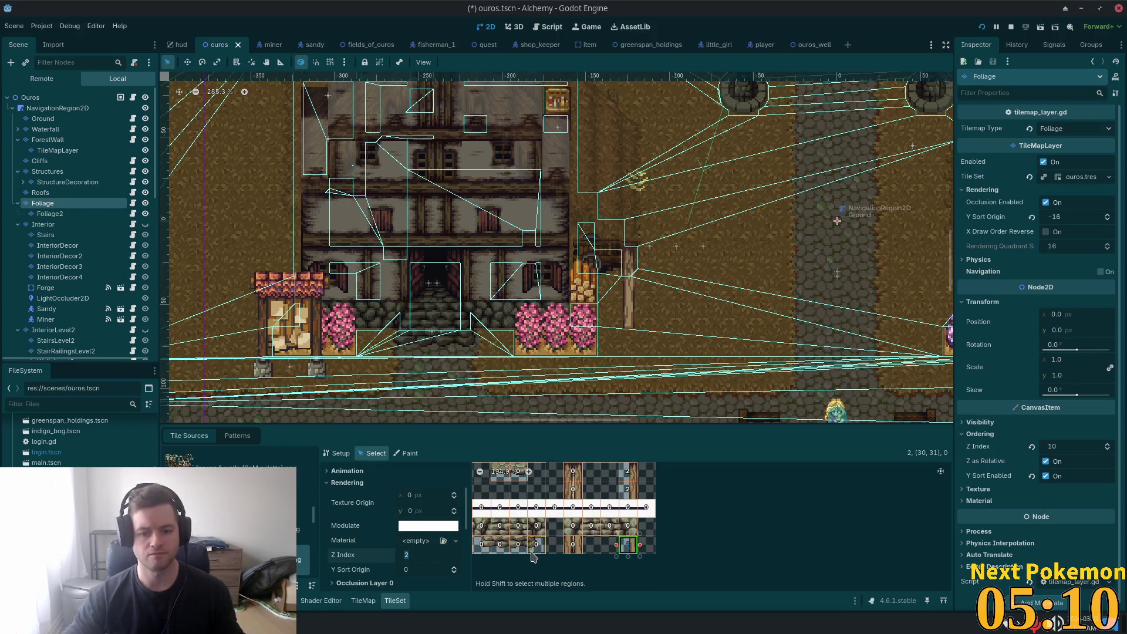
pyautogui.write('0')
pyautogui.press('Tab')
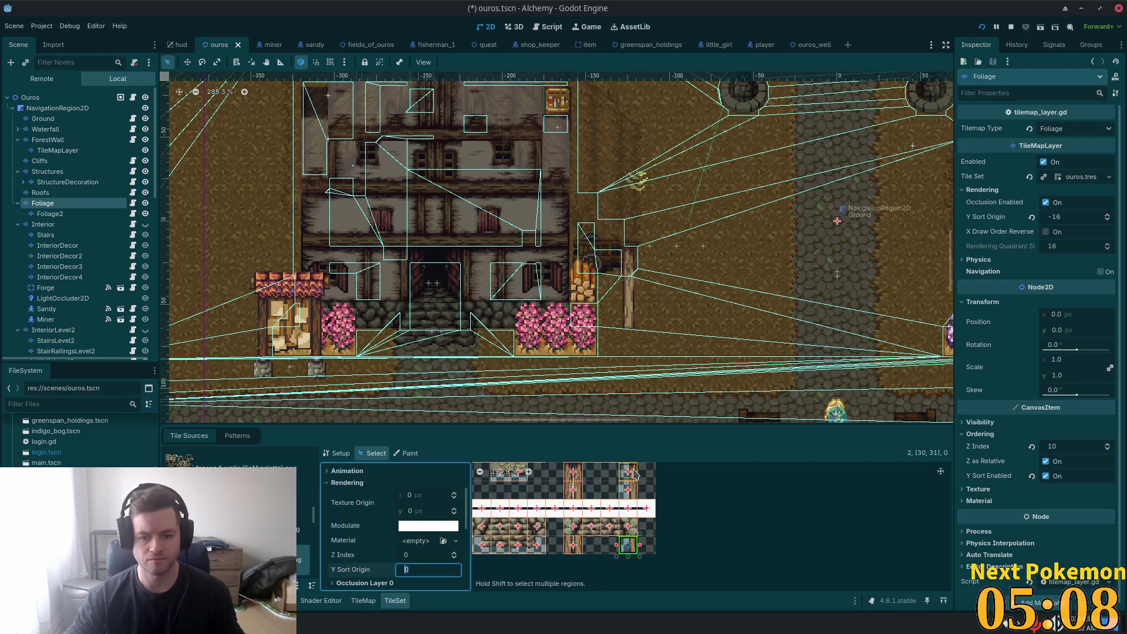
# Step: Give a group of building tiles Z Index 0 and save the scene
pyautogui.click(629, 491)
pyautogui.scroll(-1, 416, 510)
pyautogui.click(419, 477)
pyautogui.write('0')
pyautogui.press('Tab')
pyautogui.hotkey('ctrl', 's')
pyautogui.scroll(-2, 474, 496)
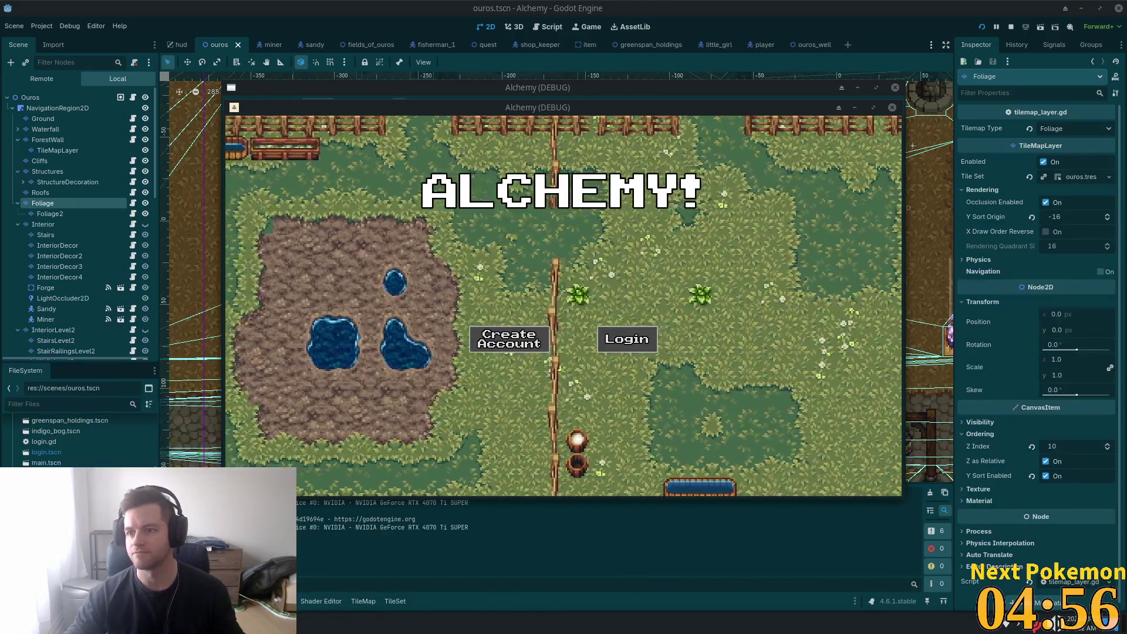
# Step: Log into the game, walk the player up and down near the house, then stop the game
pyautogui.click(627, 339)
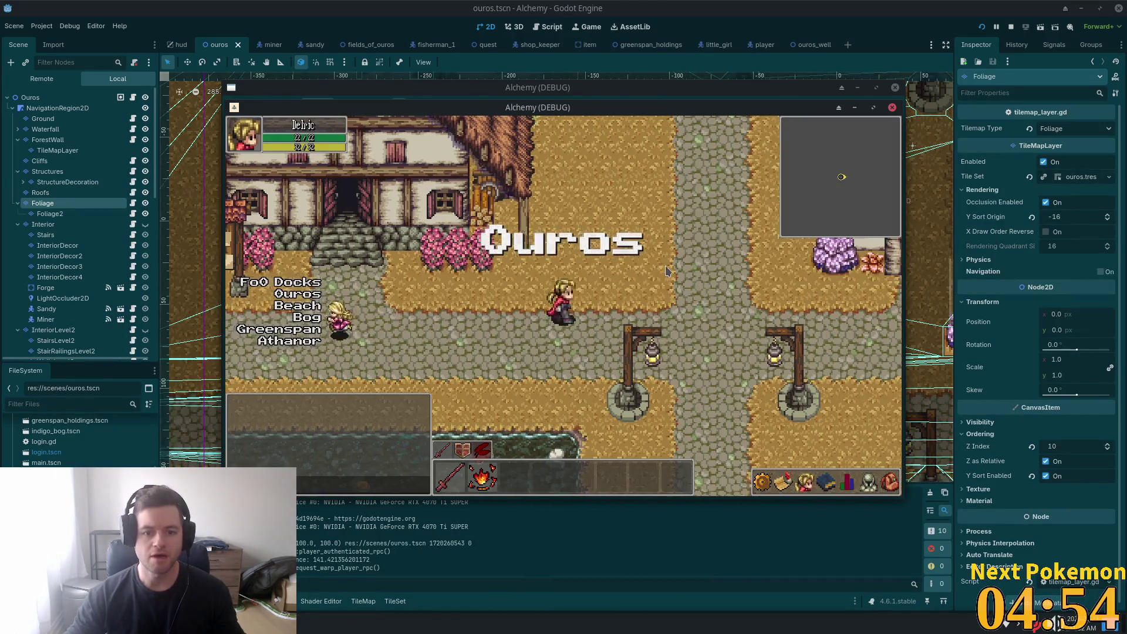
pyautogui.press('Up')
pyautogui.press('Down')
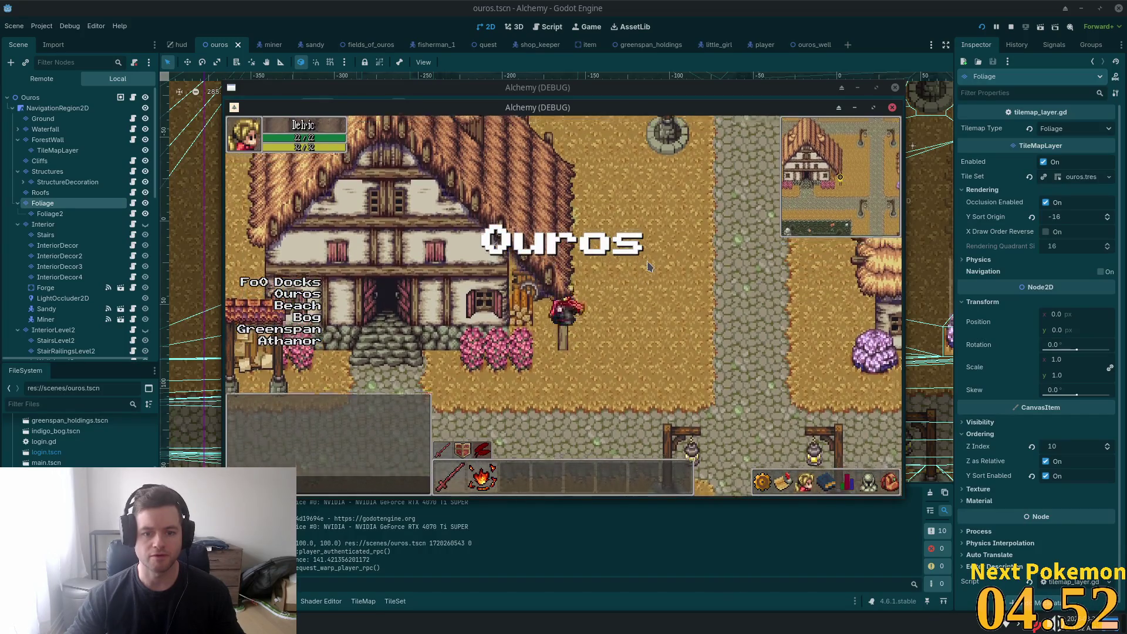
pyautogui.press('Up')
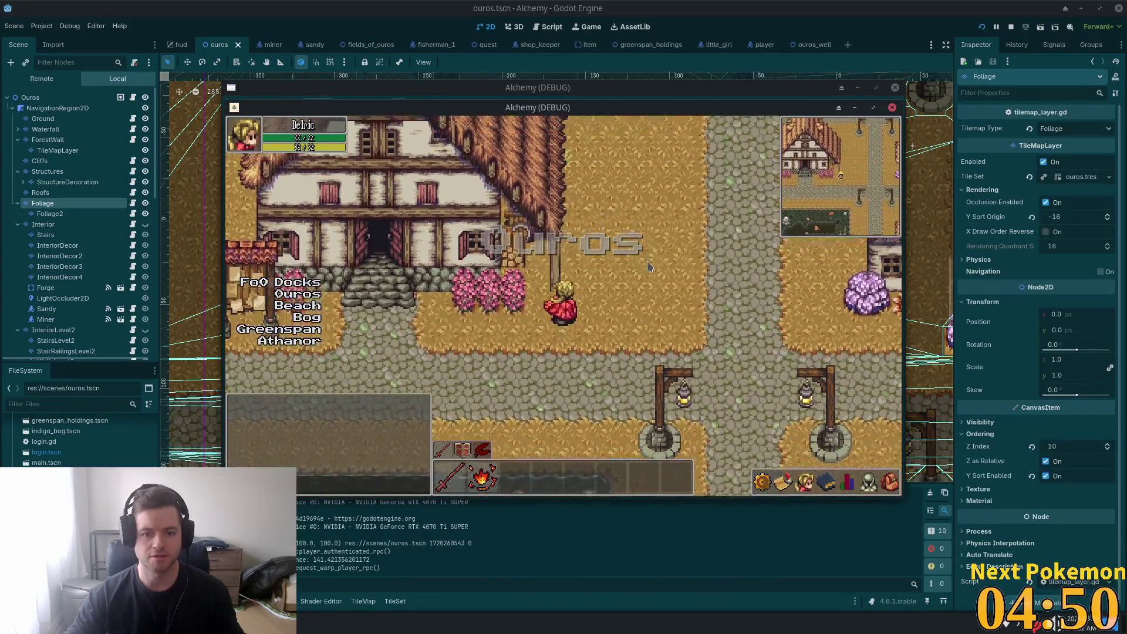
pyautogui.press('Down')
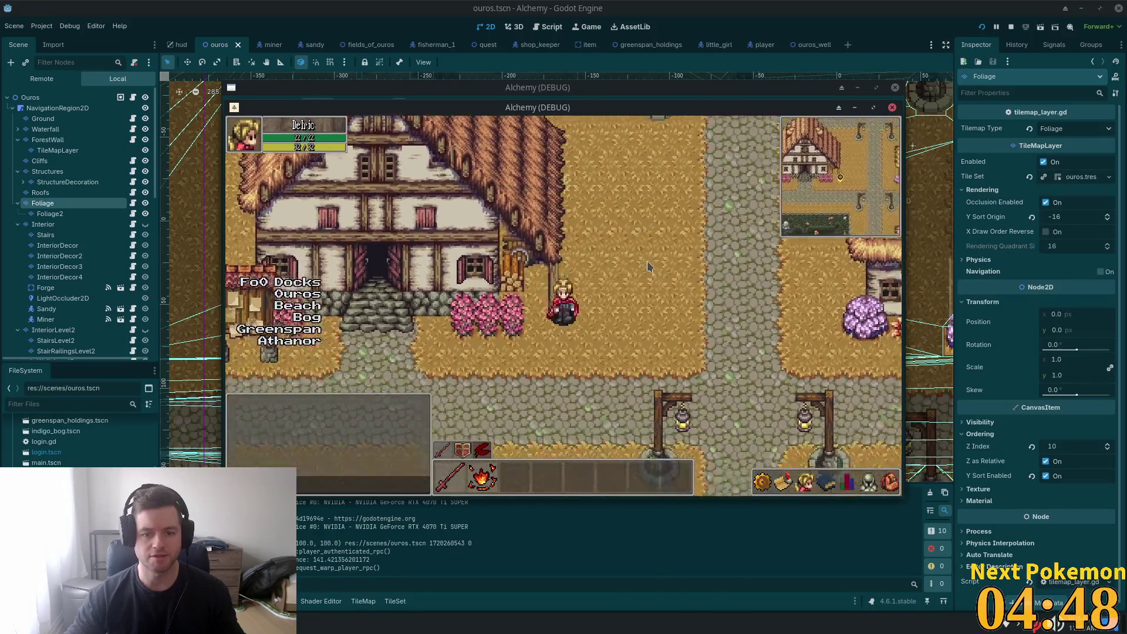
pyautogui.press('F8')
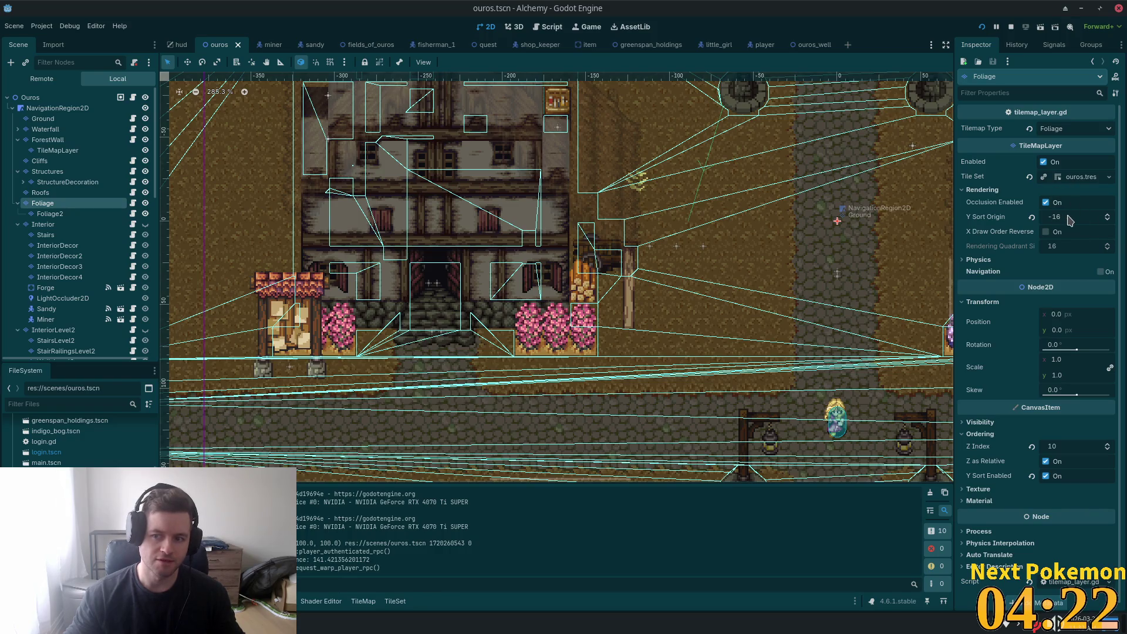
# Step: Set the Foliage layer's Y Sort Origin to 0 and playtest by walking around the house and inn
pyautogui.write('0')
pyautogui.press('Return')
pyautogui.press('F5')
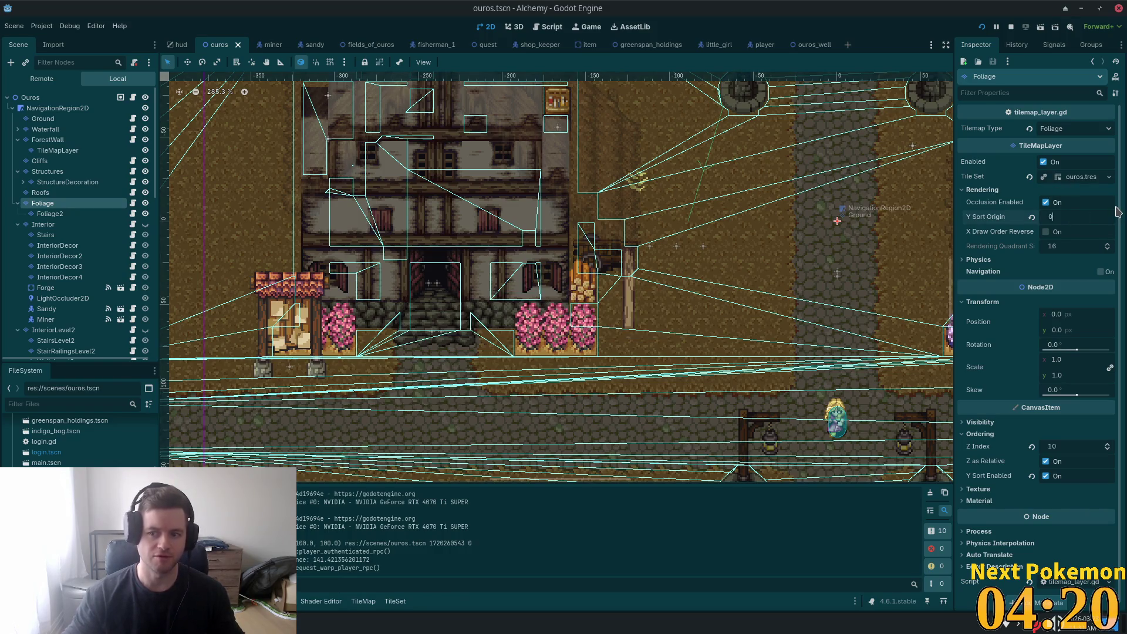
pyautogui.press('Up')
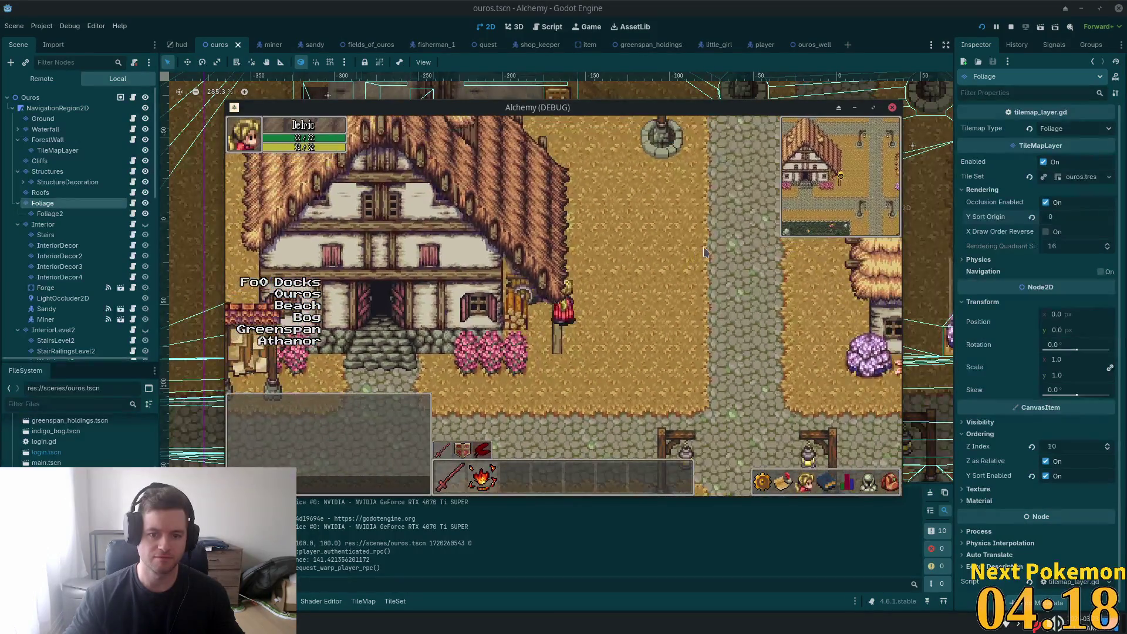
pyautogui.press('Down')
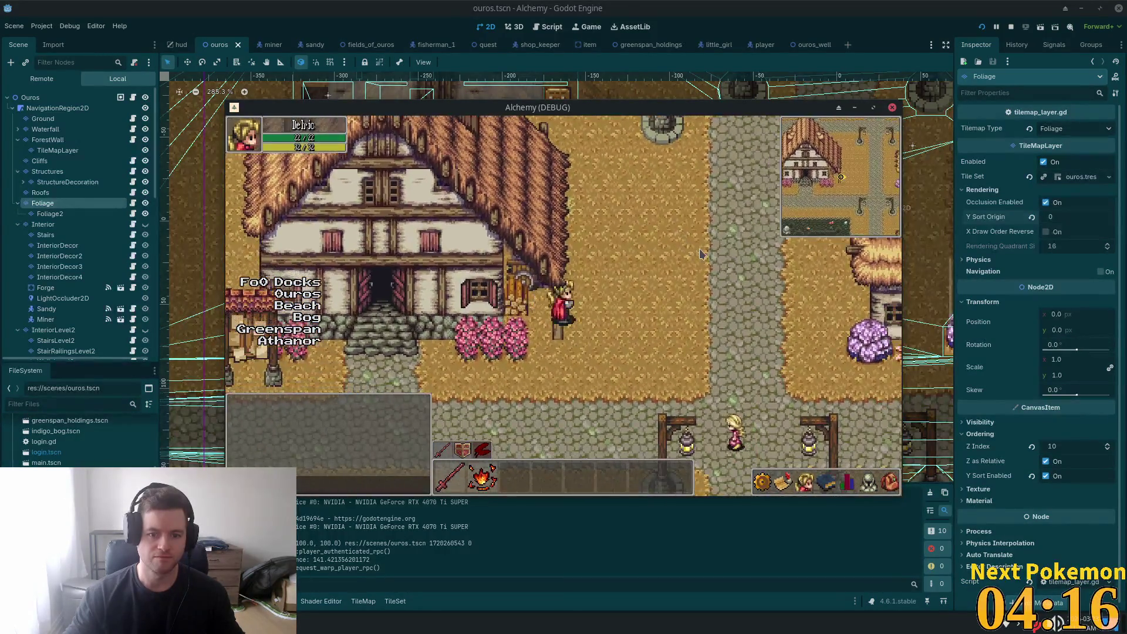
pyautogui.press('Right')
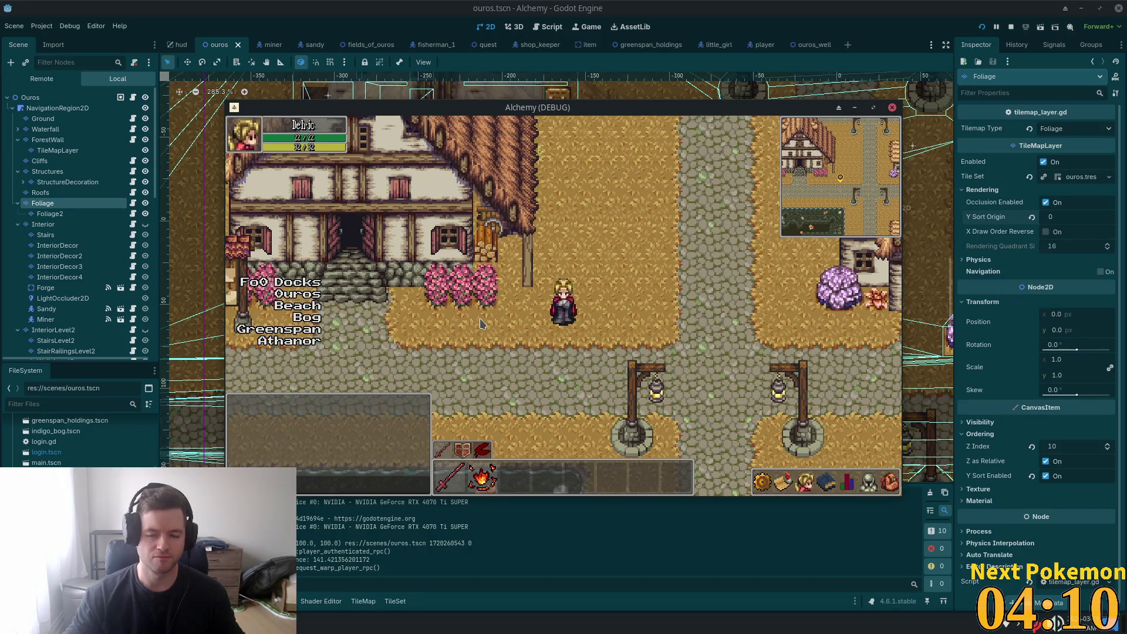
pyautogui.press('Up')
pyautogui.press('Up')
pyautogui.press('Left')
pyautogui.press('Left')
pyautogui.press('Up')
pyautogui.press('Left')
pyautogui.press('Up')
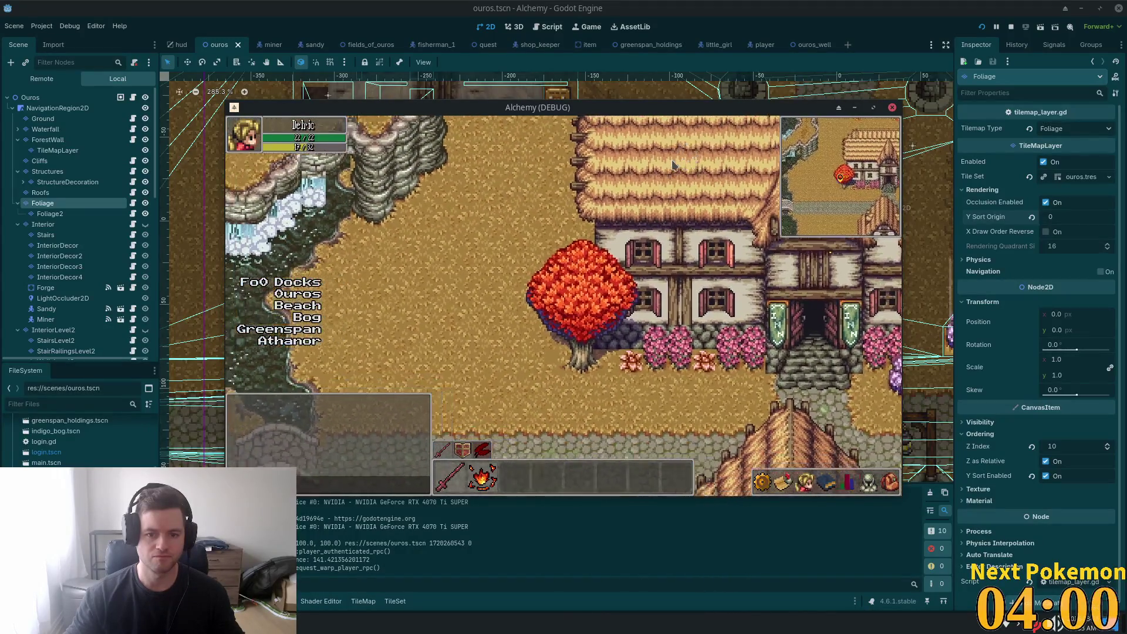
pyautogui.press('Down')
# Step: Restart the game, log in and walk through town again, then edit Y Sort Origin
pyautogui.press('F5')
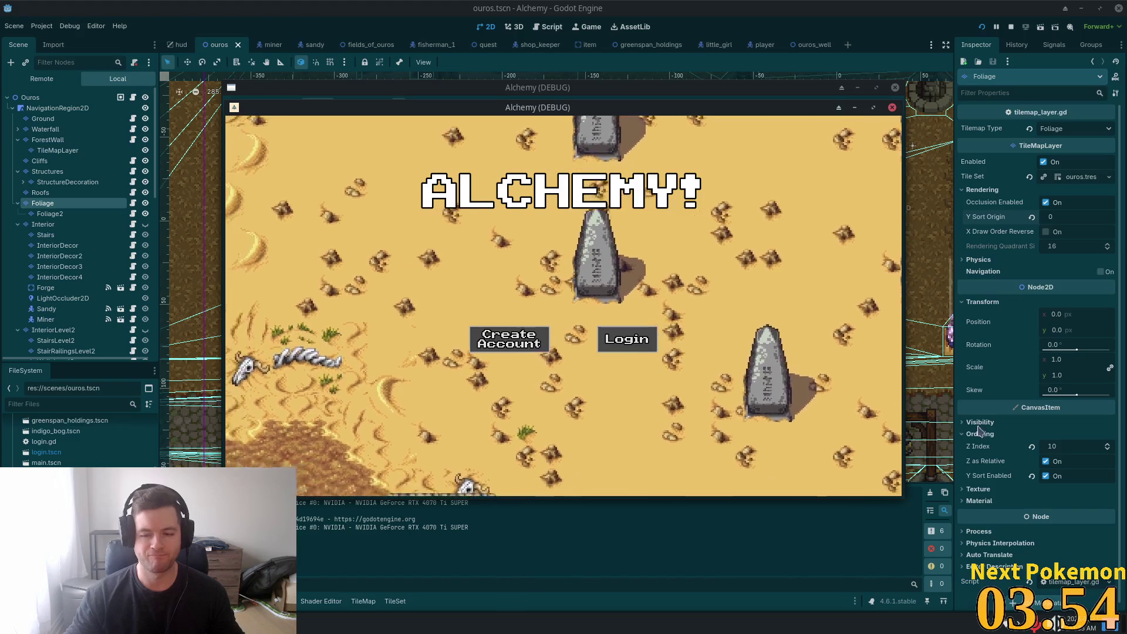
pyautogui.click(627, 339)
pyautogui.press('Up')
pyautogui.press('Left')
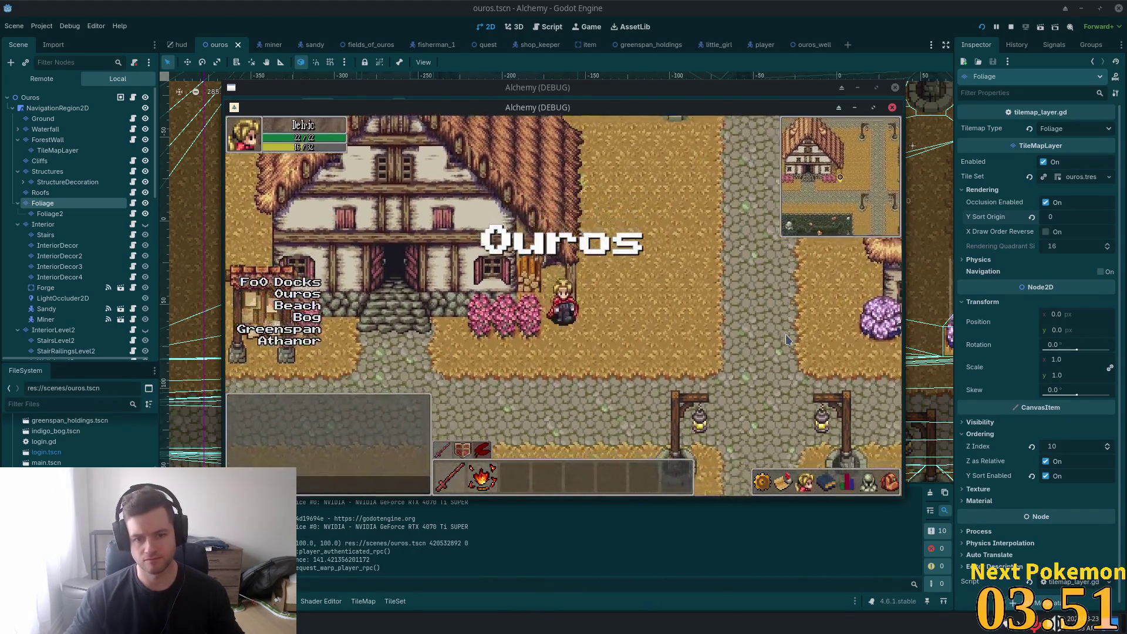
pyautogui.press('Down')
pyautogui.press('Right')
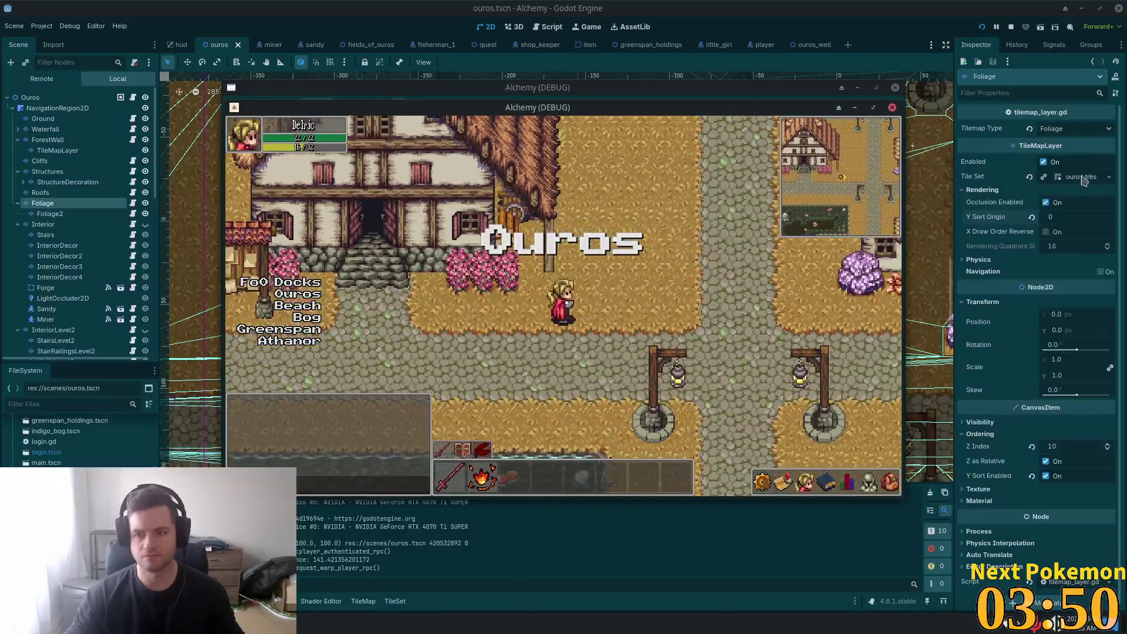
pyautogui.click(1086, 214)
pyautogui.write('-20')
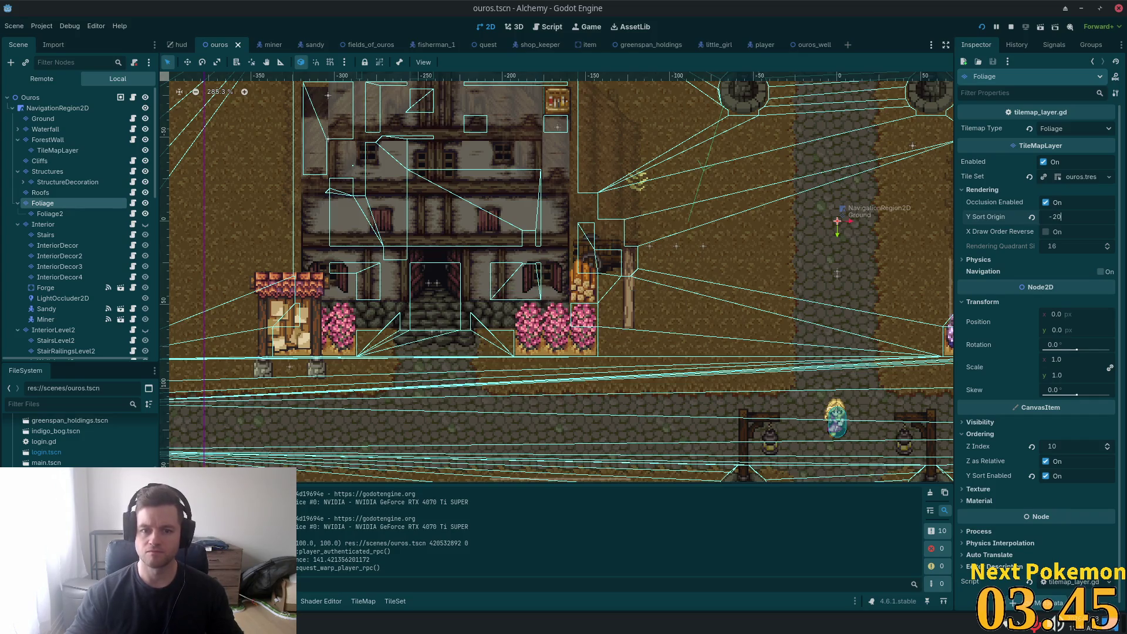
# Step: Apply Foliage Y Sort Origin -20 and walk the player onto the path below the INN
pyautogui.hotkey('alt', 'Tab')
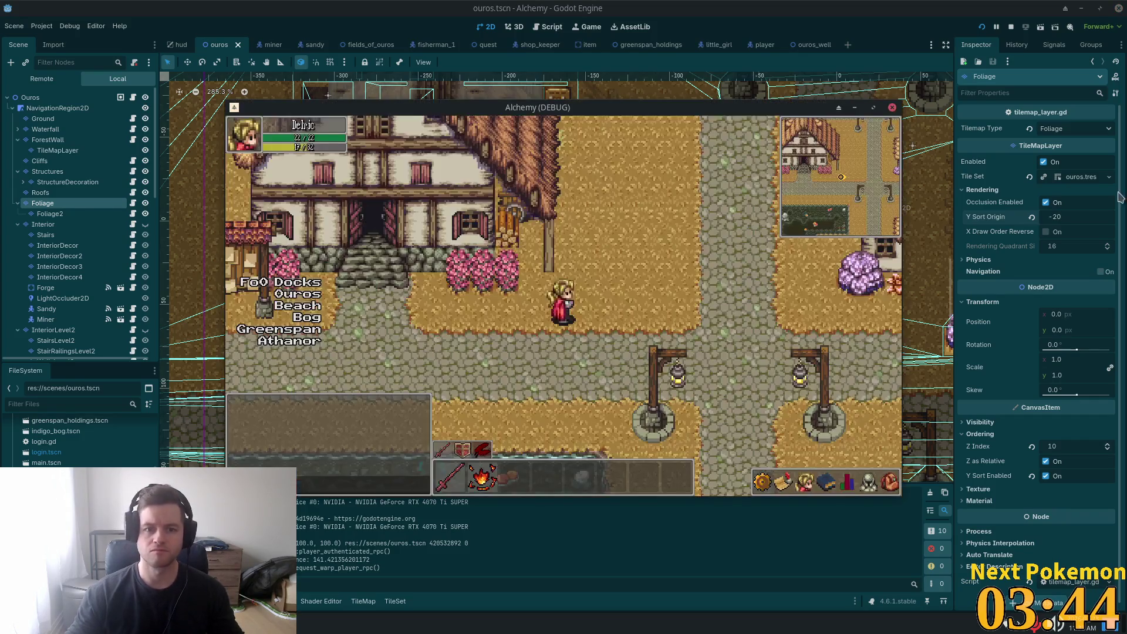
pyautogui.press('Down')
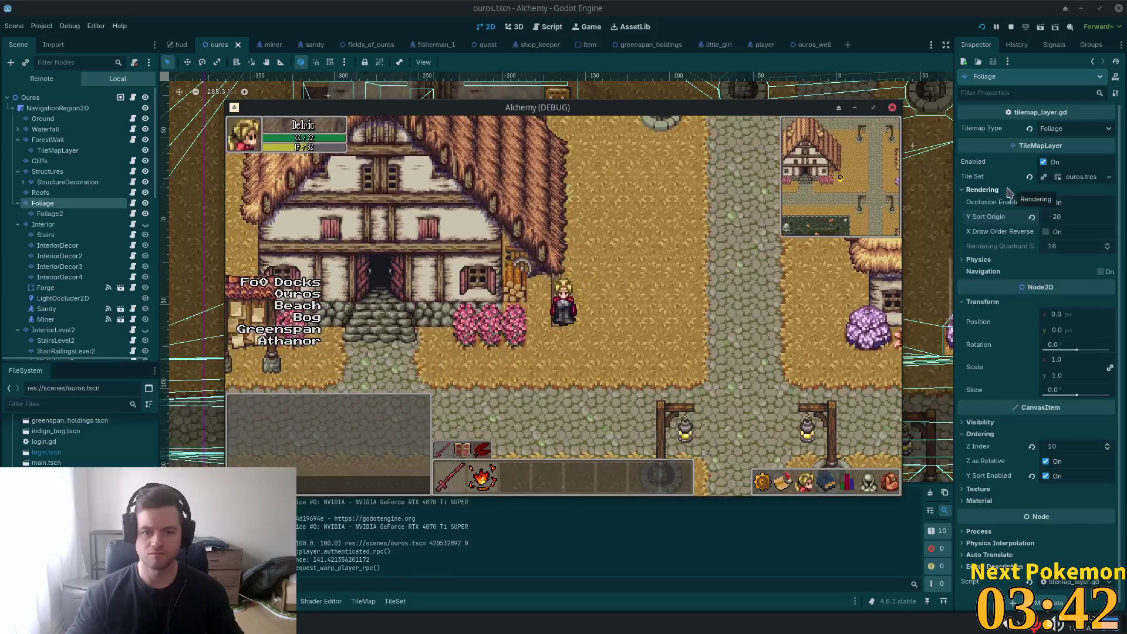
pyautogui.click(1074, 219)
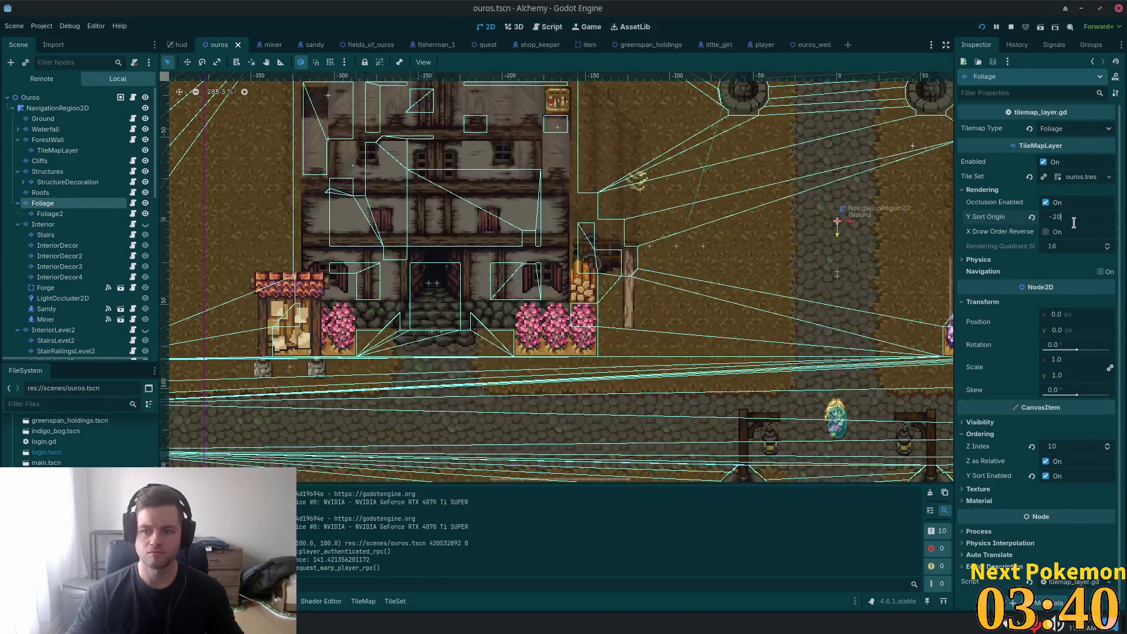
pyautogui.hotkey('alt', 'Tab')
pyautogui.press('Left')
pyautogui.press('Up')
pyautogui.press('Right')
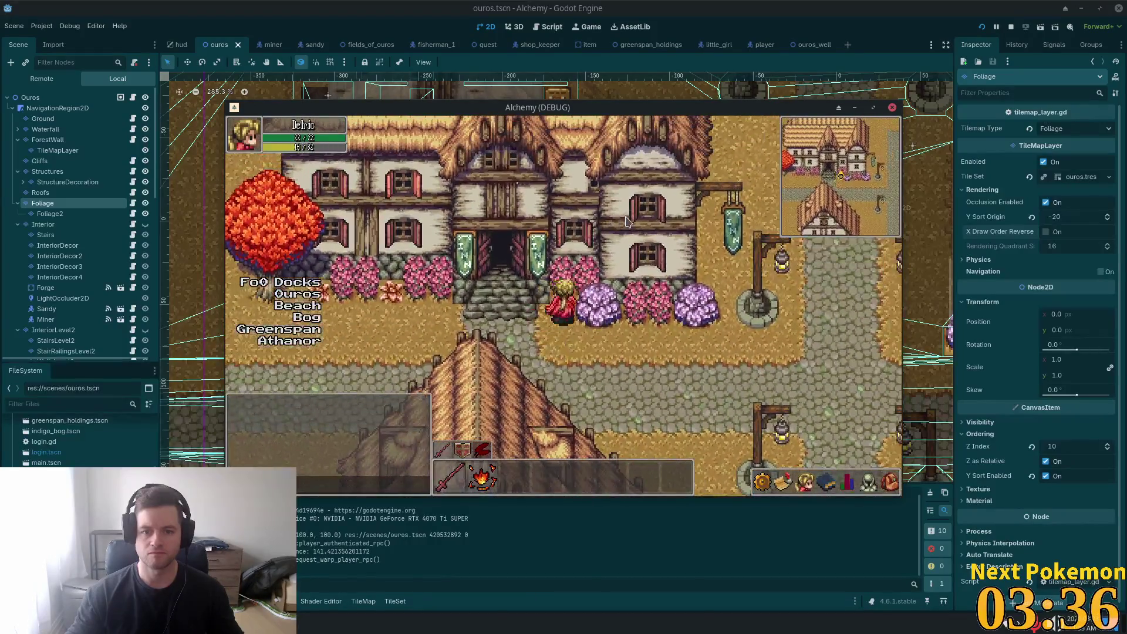
pyautogui.press('Left')
pyautogui.press('Up')
# Step: Walk behind the red tree and past the big roof to check sprite overlap
pyautogui.press('Left')
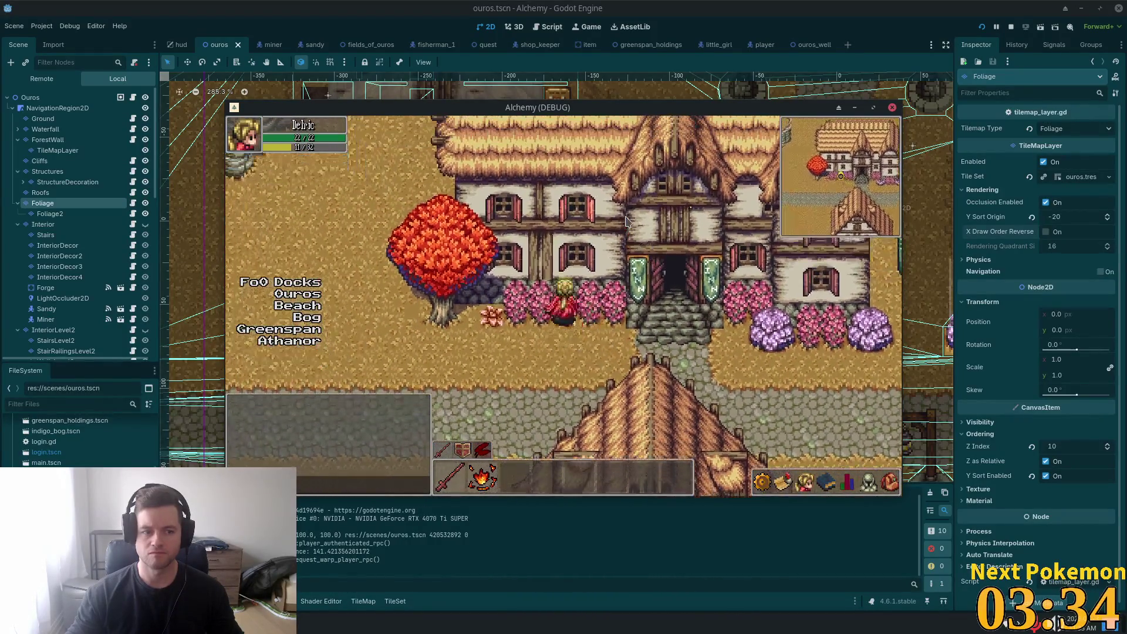
pyautogui.press('Up')
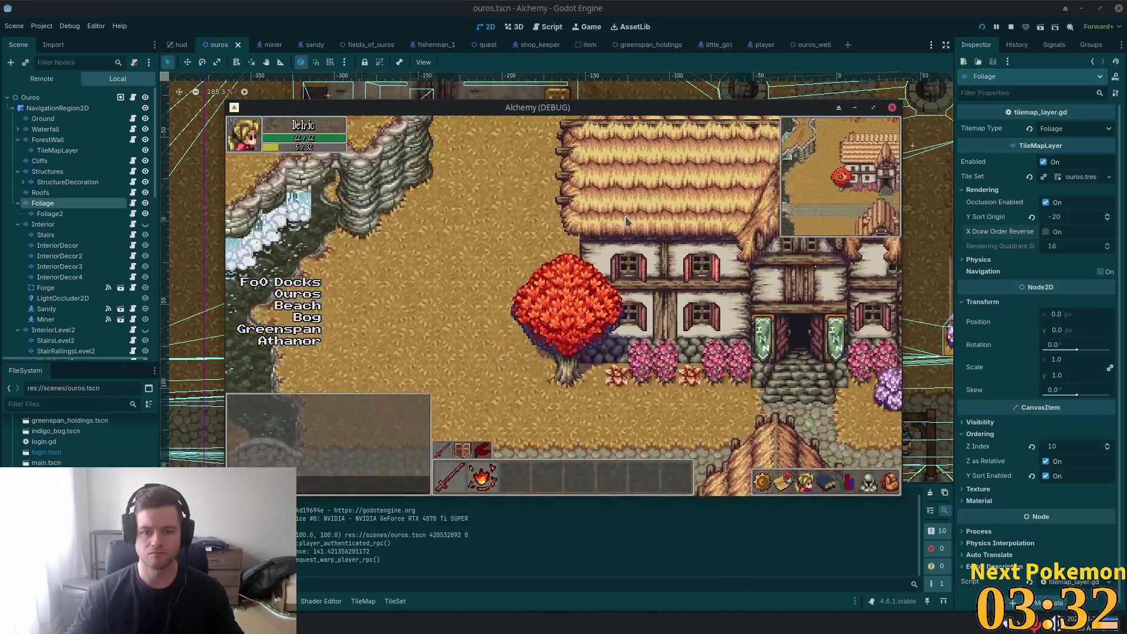
pyautogui.press('Right')
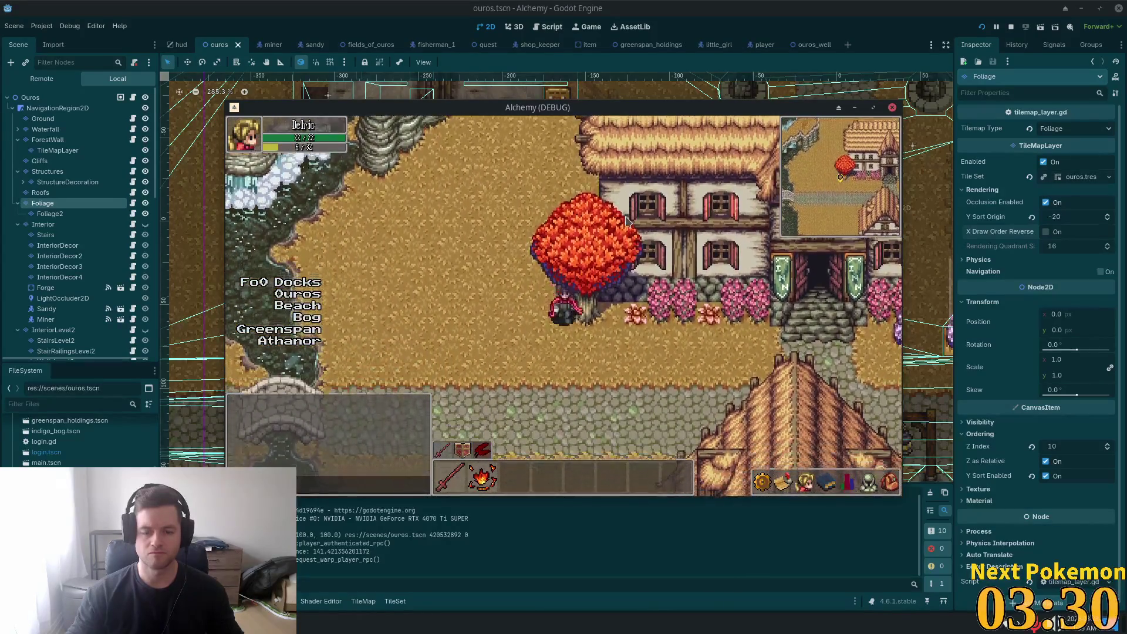
pyautogui.press('Down')
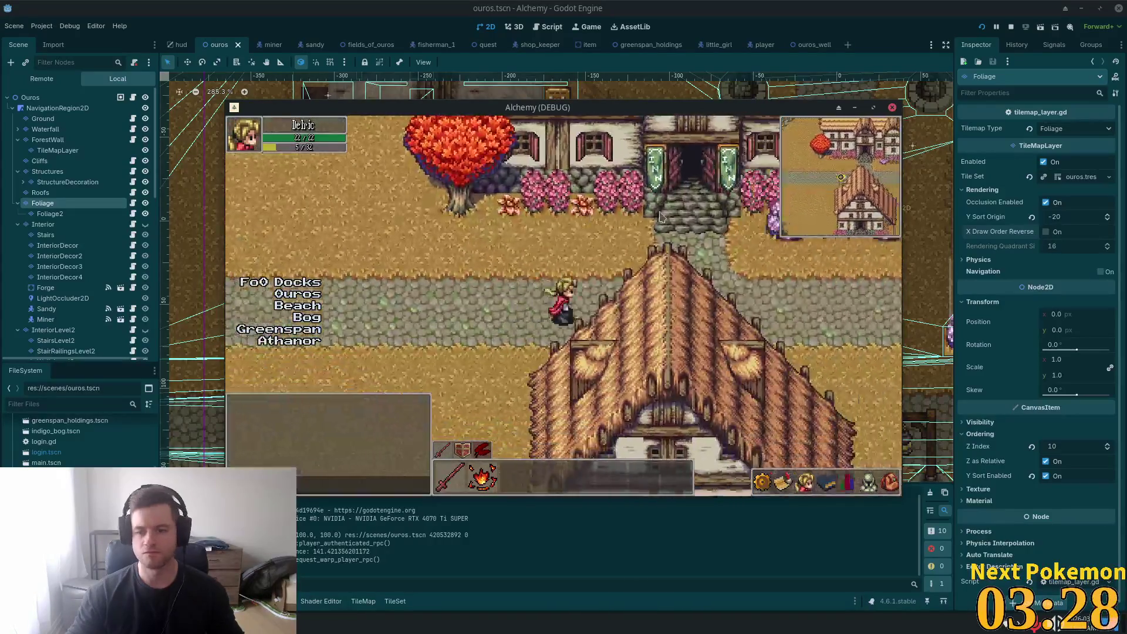
pyautogui.press('Right')
pyautogui.press('Down')
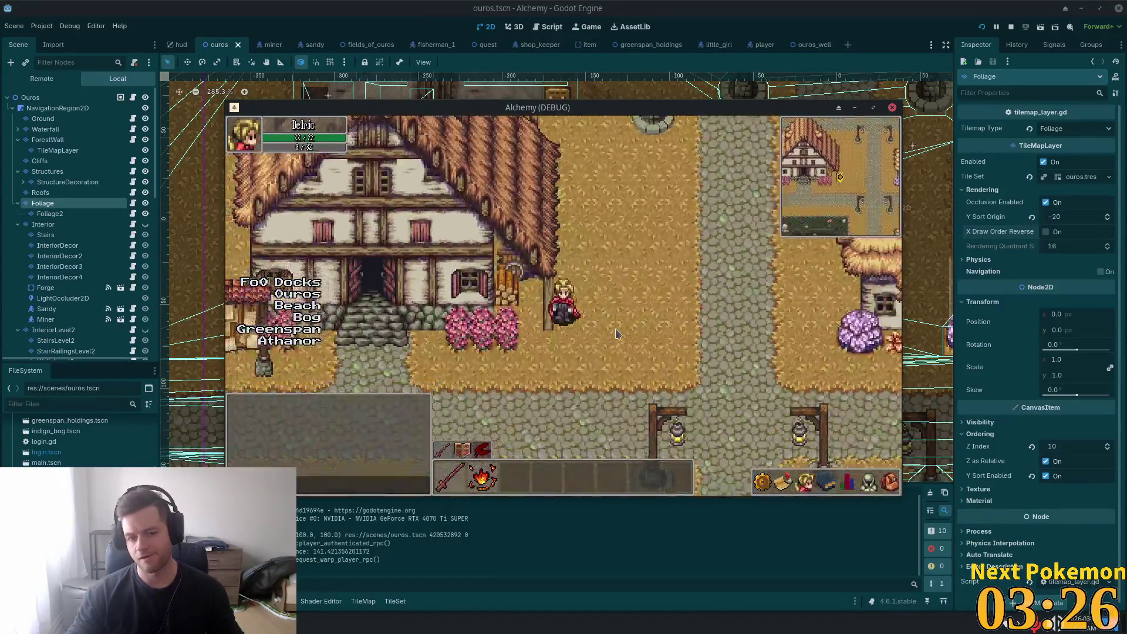
pyautogui.press('Up')
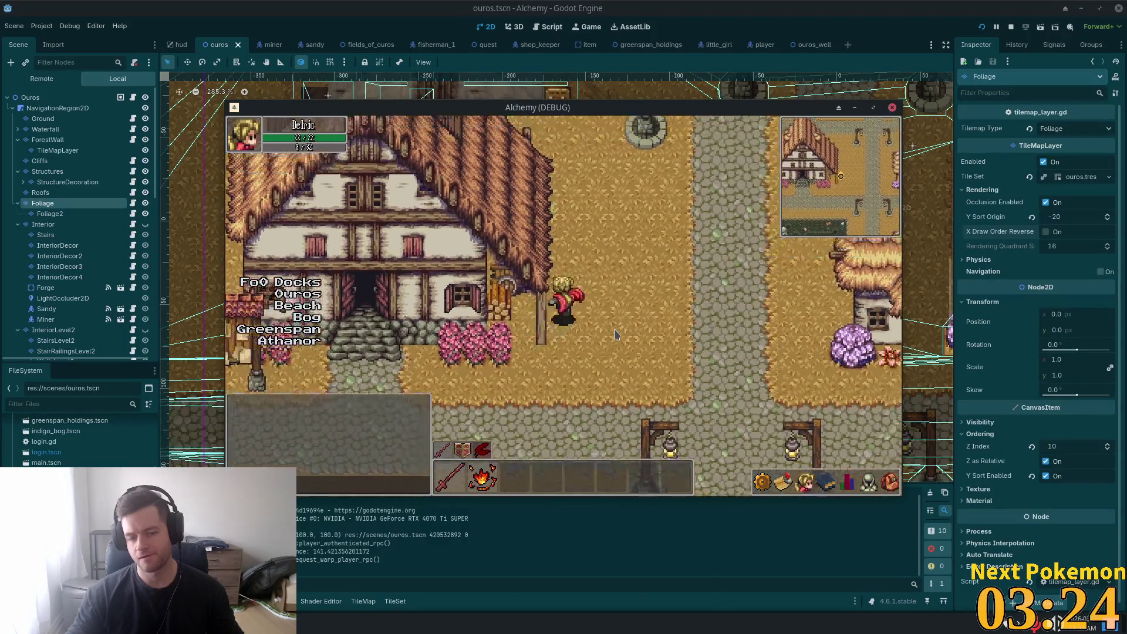
pyautogui.press('Left')
pyautogui.press('Left')
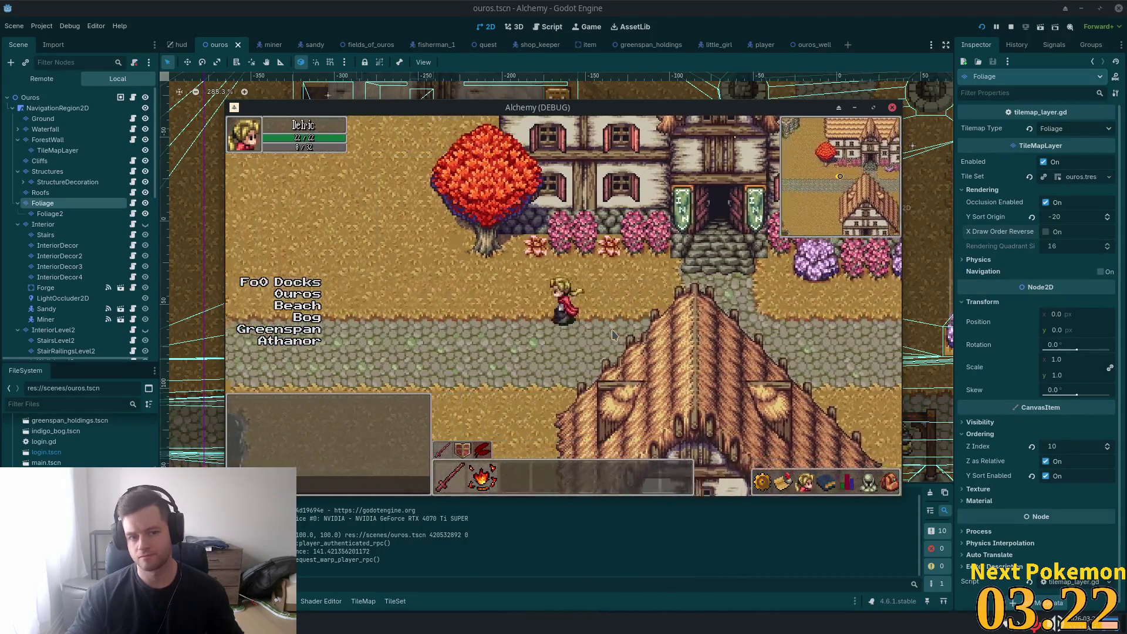
# Step: Walk the player past the roof and inn toward the lamp posts, then select the Foliage layer in the editor
pyautogui.press('Up')
pyautogui.press('Right')
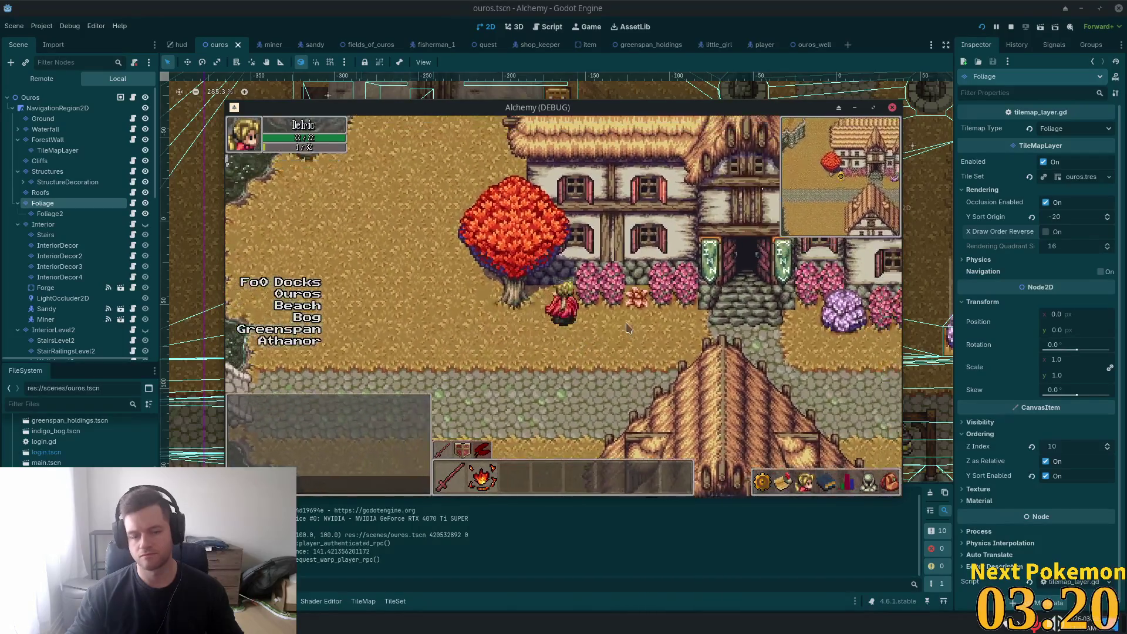
pyautogui.press('Down')
pyautogui.press('Right')
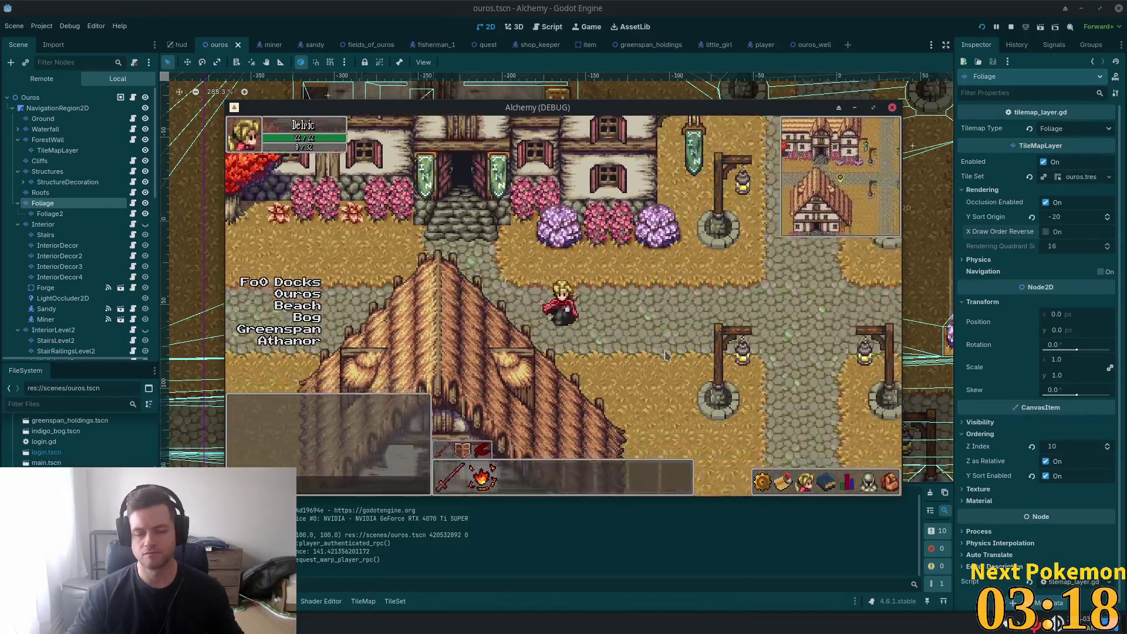
pyautogui.press('Down')
pyautogui.press('Up')
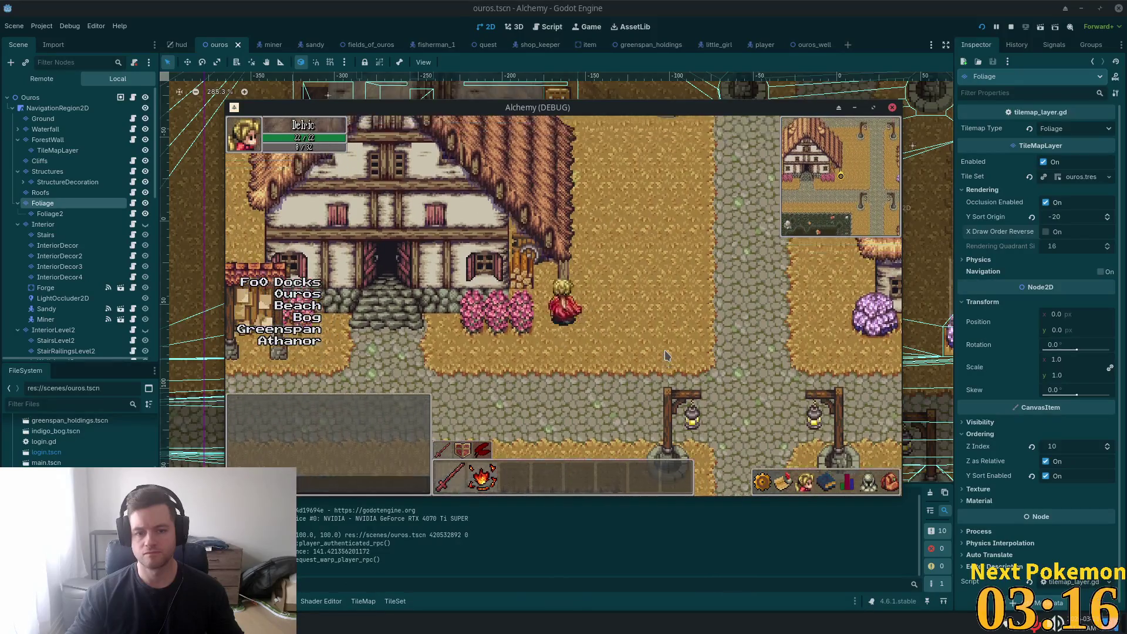
pyautogui.press('Left')
pyautogui.press('Left')
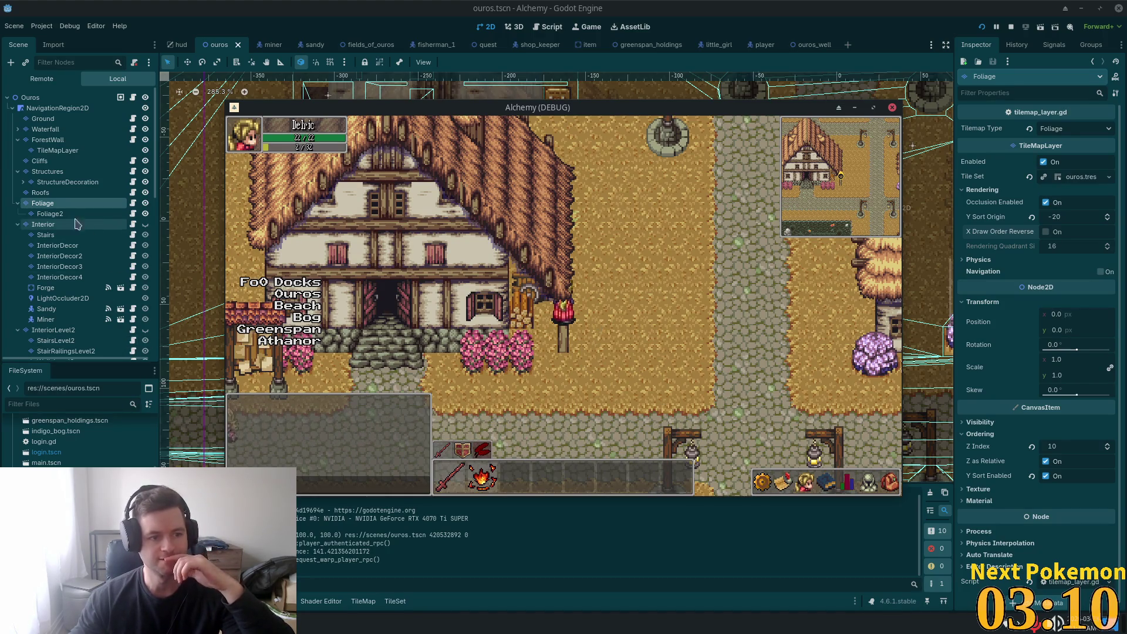
pyautogui.click(41, 193)
pyautogui.click(58, 205)
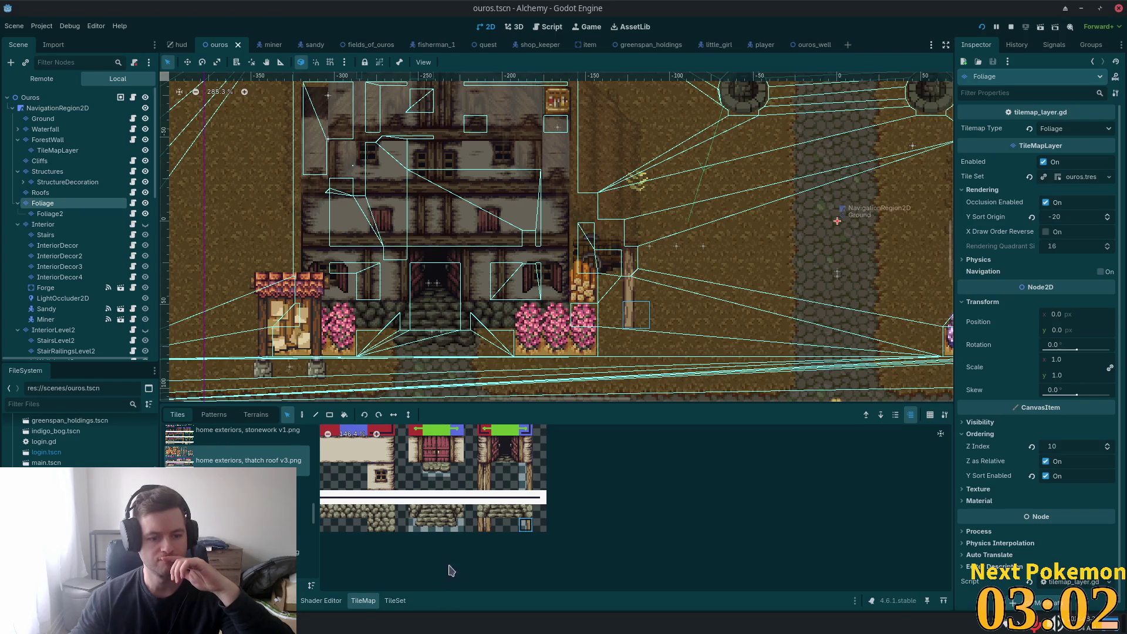
# Step: Open the TileSet editor, choose the fishing objects.png source and view a tile's Rendering properties
pyautogui.click(394, 600)
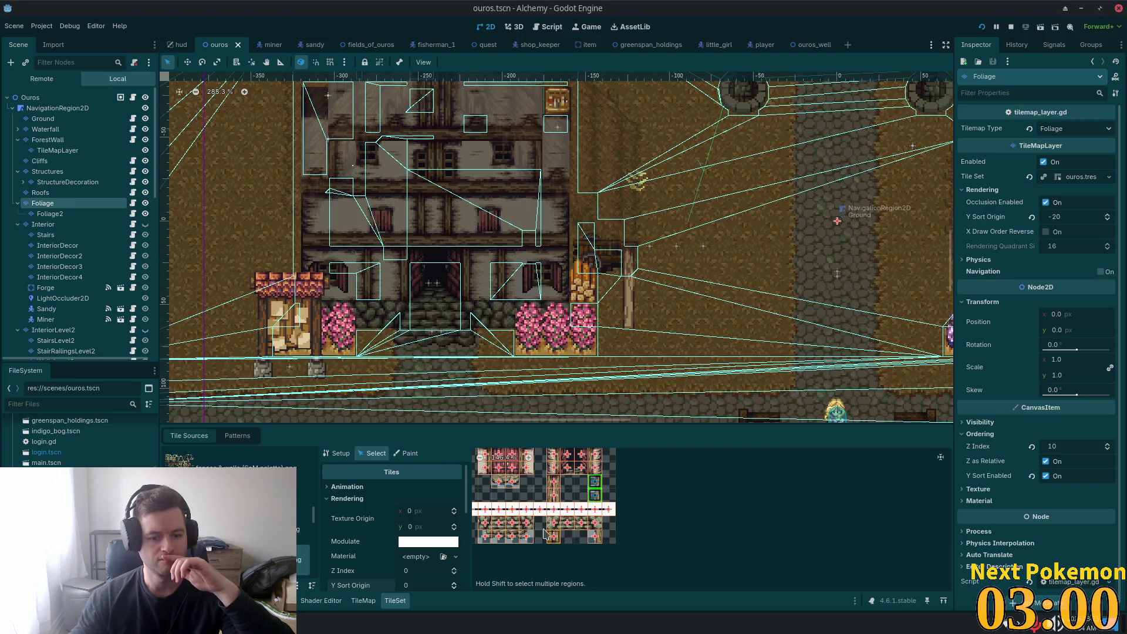
pyautogui.scroll(-3, 235, 505)
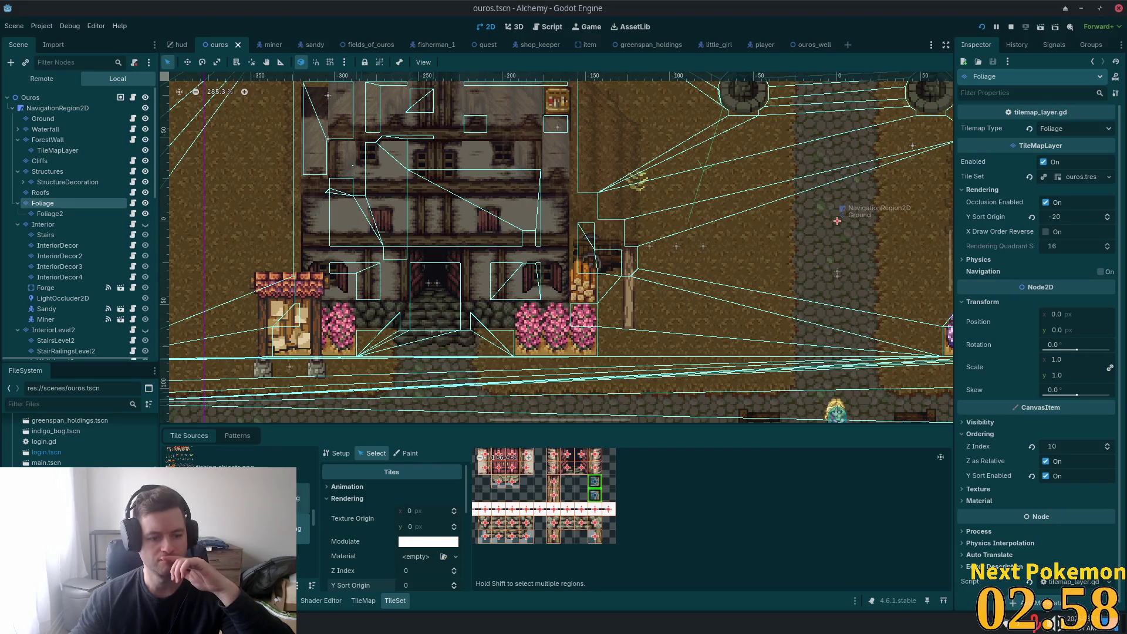
pyautogui.click(238, 498)
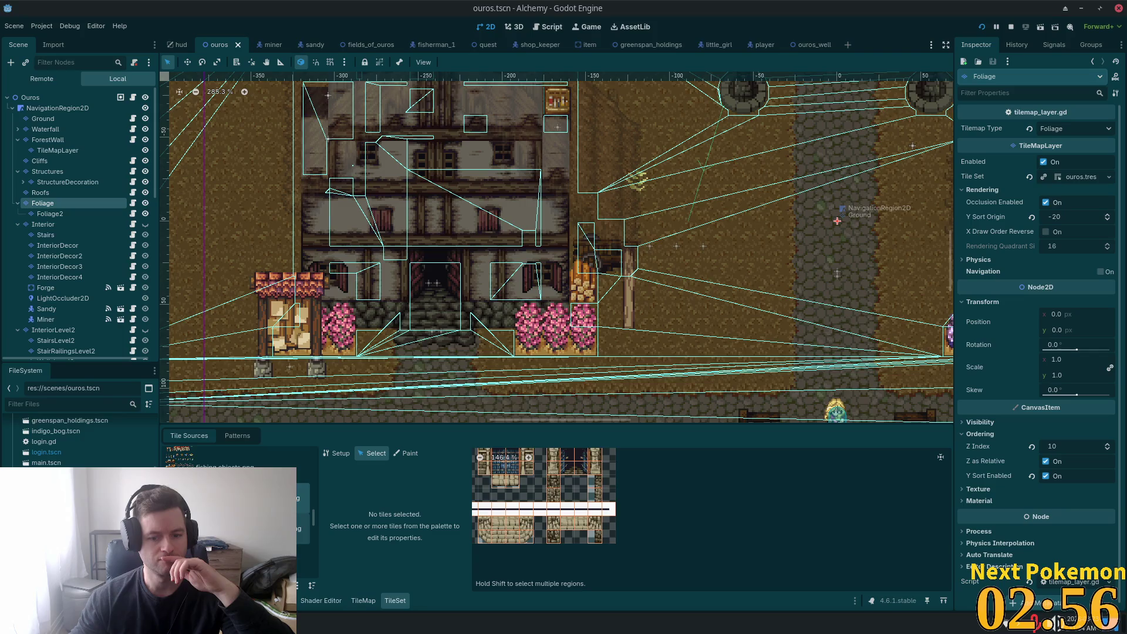
pyautogui.click(234, 499)
pyautogui.scroll(2, 235, 499)
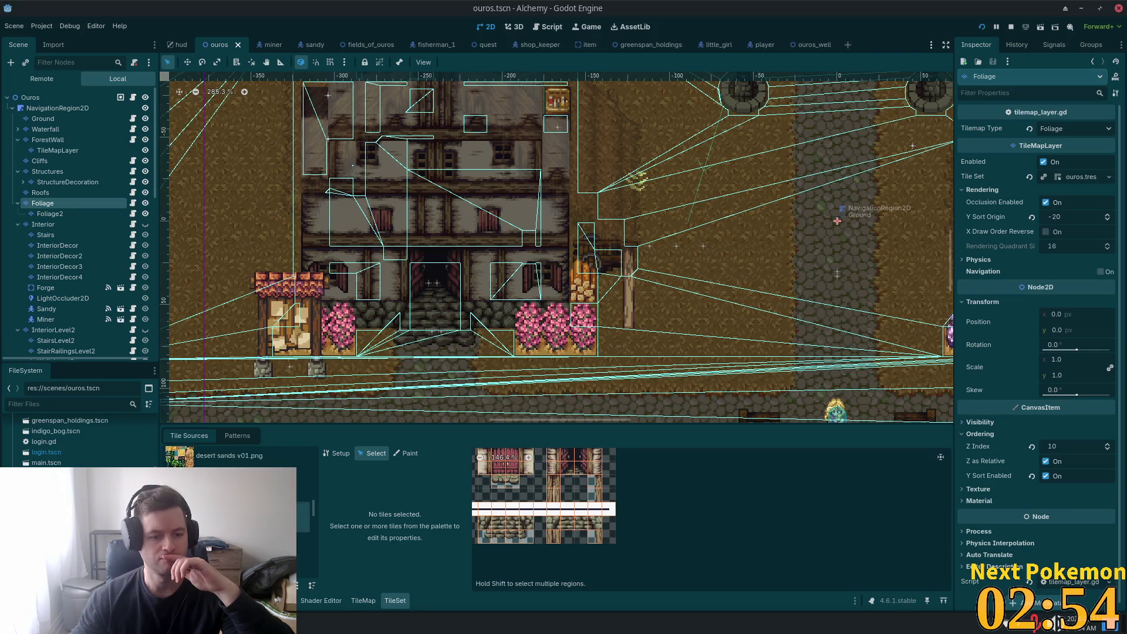
pyautogui.scroll(-2, 304, 506)
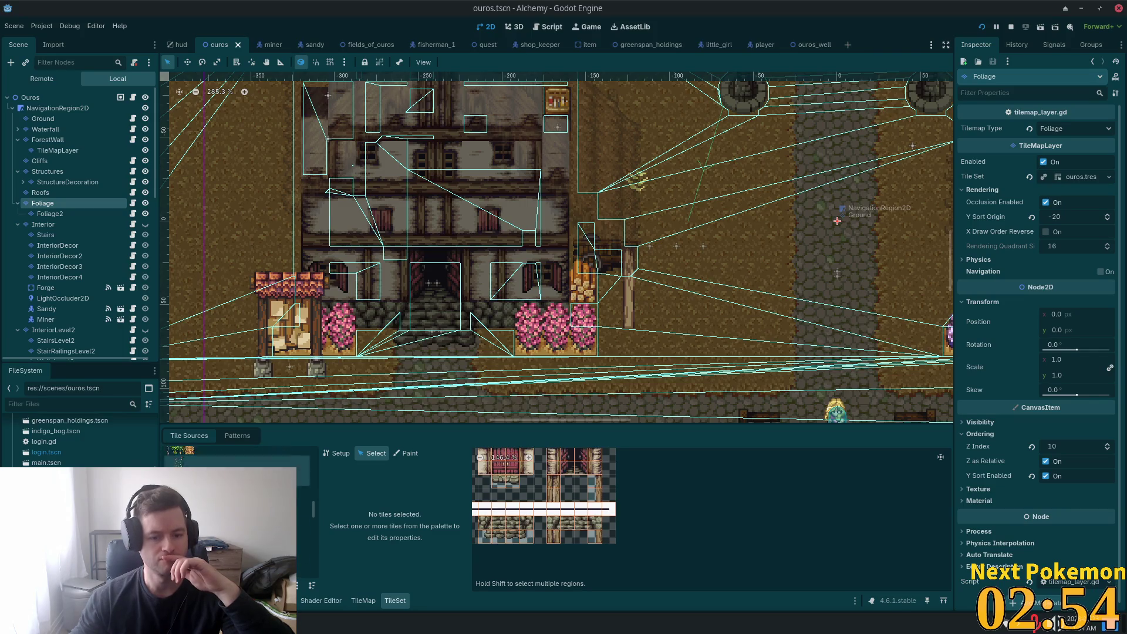
pyautogui.click(597, 484)
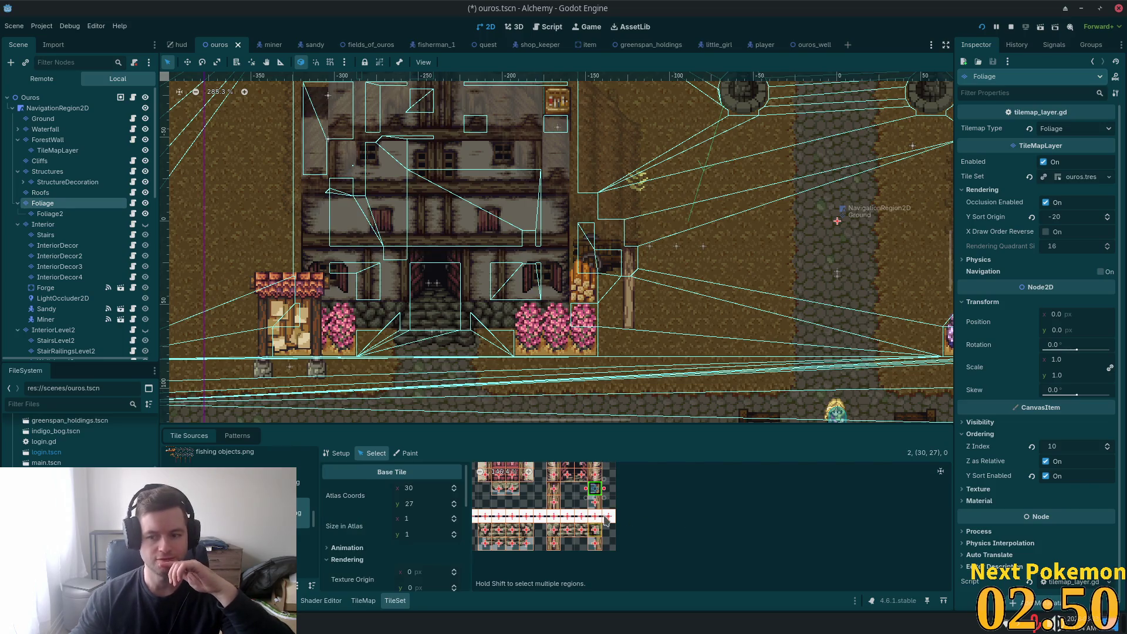
pyautogui.scroll(-4, 445, 514)
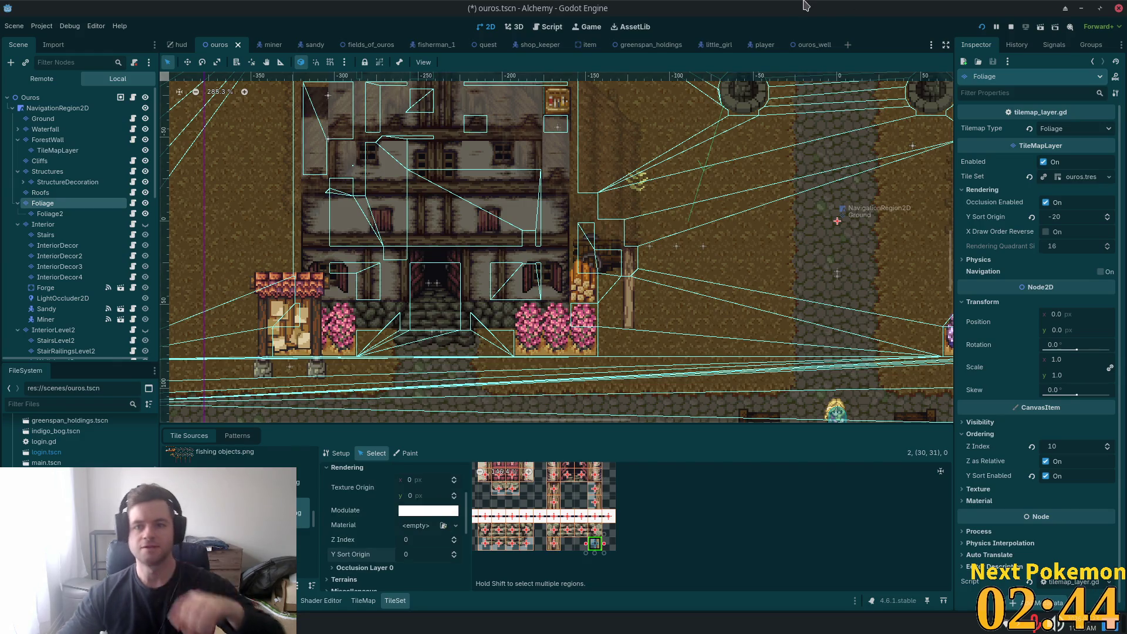
# Step: Unmaximize the editor, enlarge it at the top-left, and place the game window on the right
pyautogui.doubleClick(780, 16)
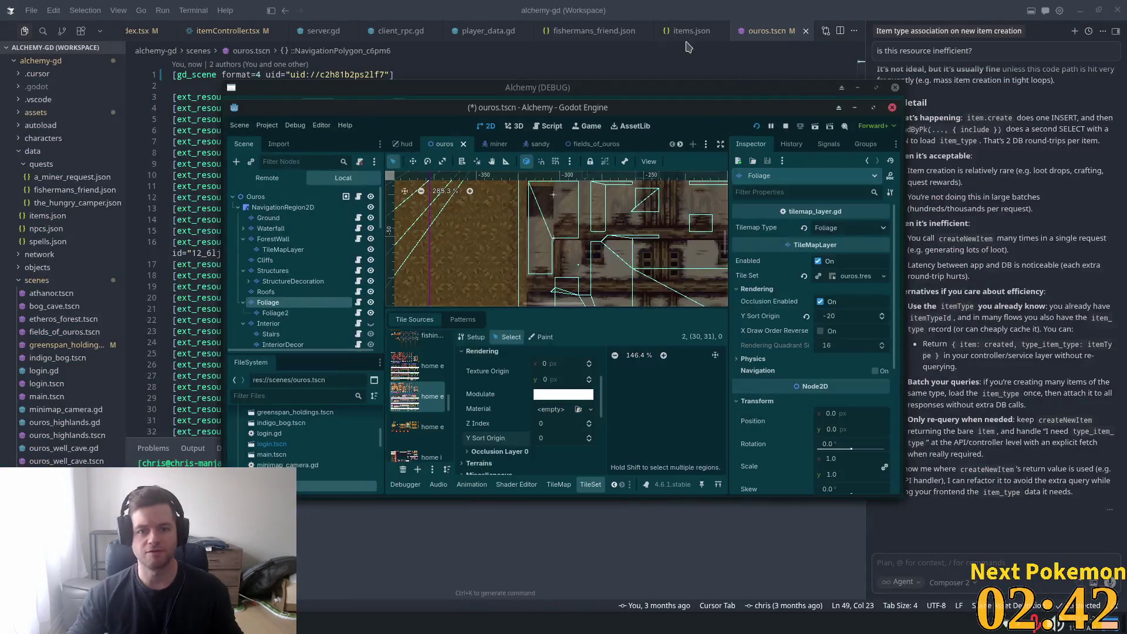
pyautogui.moveTo(709, 114); pyautogui.dragTo(487, 46)
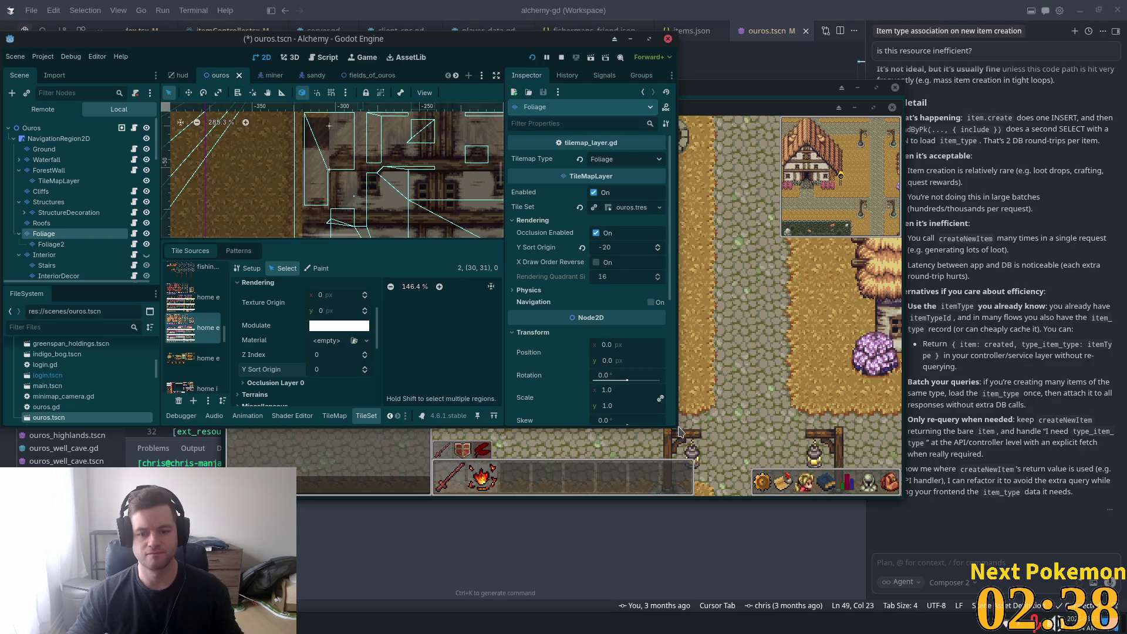
pyautogui.moveTo(674, 424)
pyautogui.mouseDown()
pyautogui.moveTo(827, 541)
pyautogui.moveTo(907, 559)
pyautogui.mouseUp()
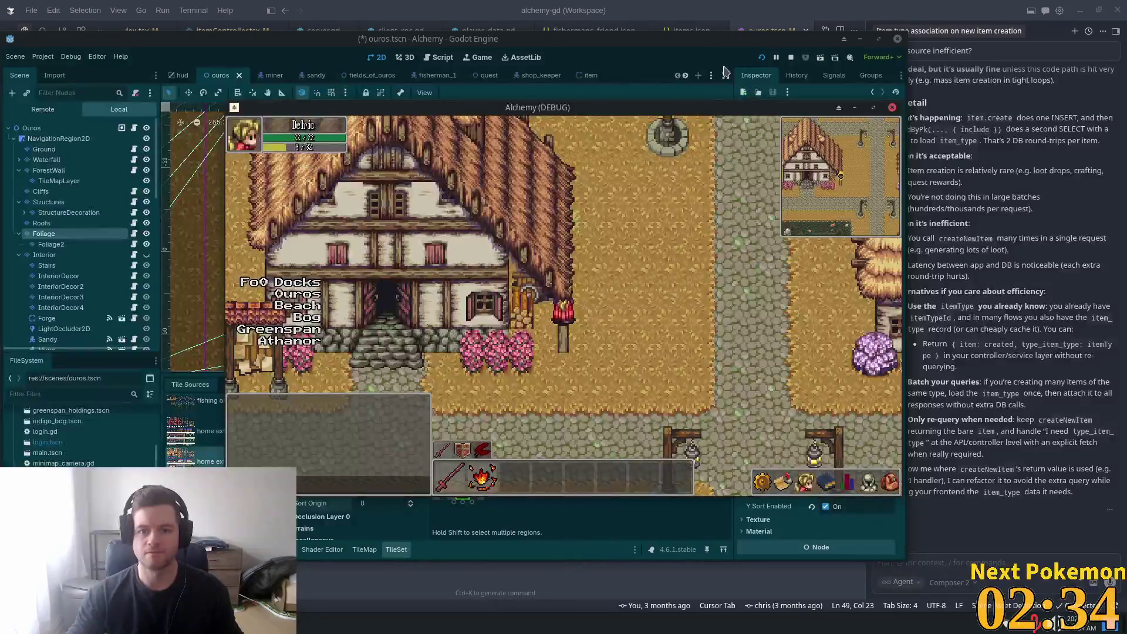
pyautogui.moveTo(702, 107)
pyautogui.mouseDown()
pyautogui.moveTo(1014, 10)
pyautogui.moveTo(1125, 134)
pyautogui.moveTo(1124, 160)
pyautogui.mouseUp()
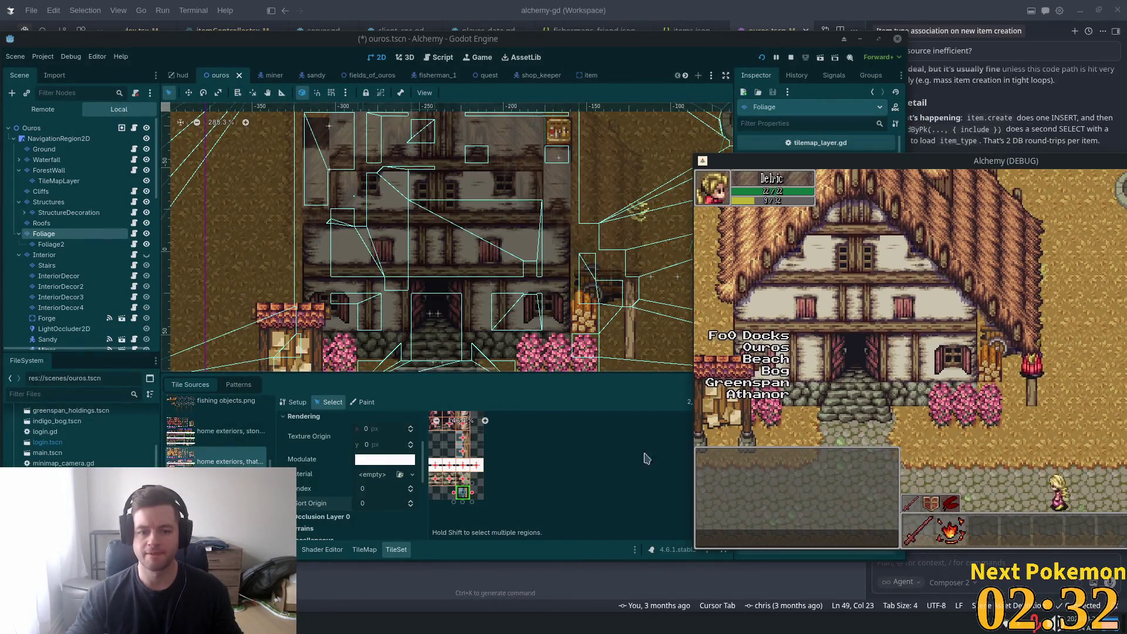
pyautogui.click(639, 446)
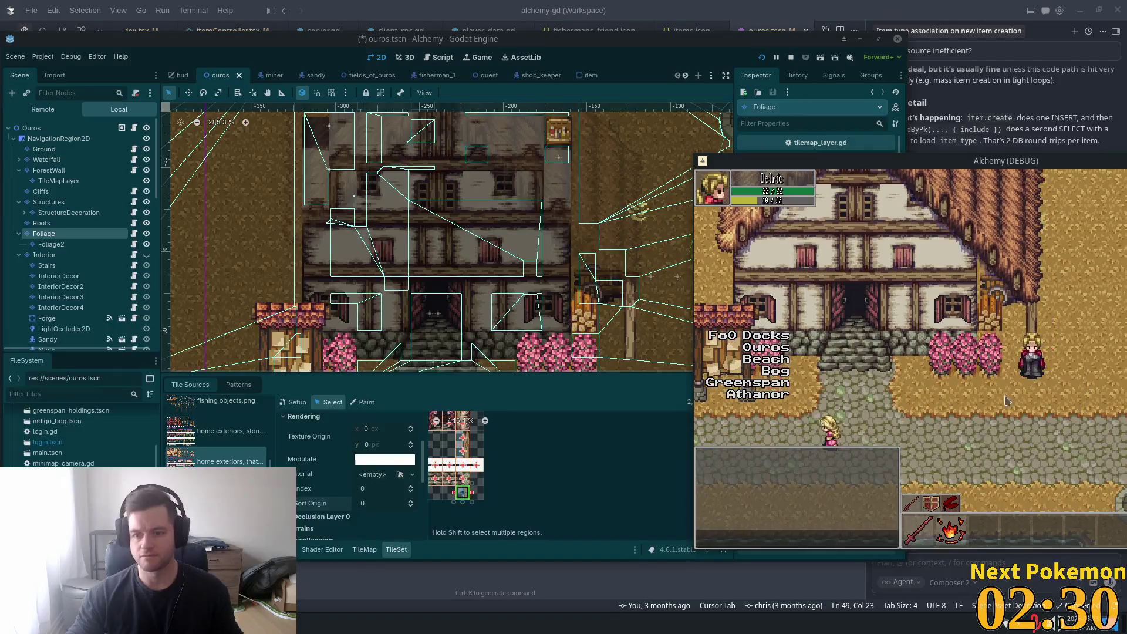
pyautogui.click(636, 468)
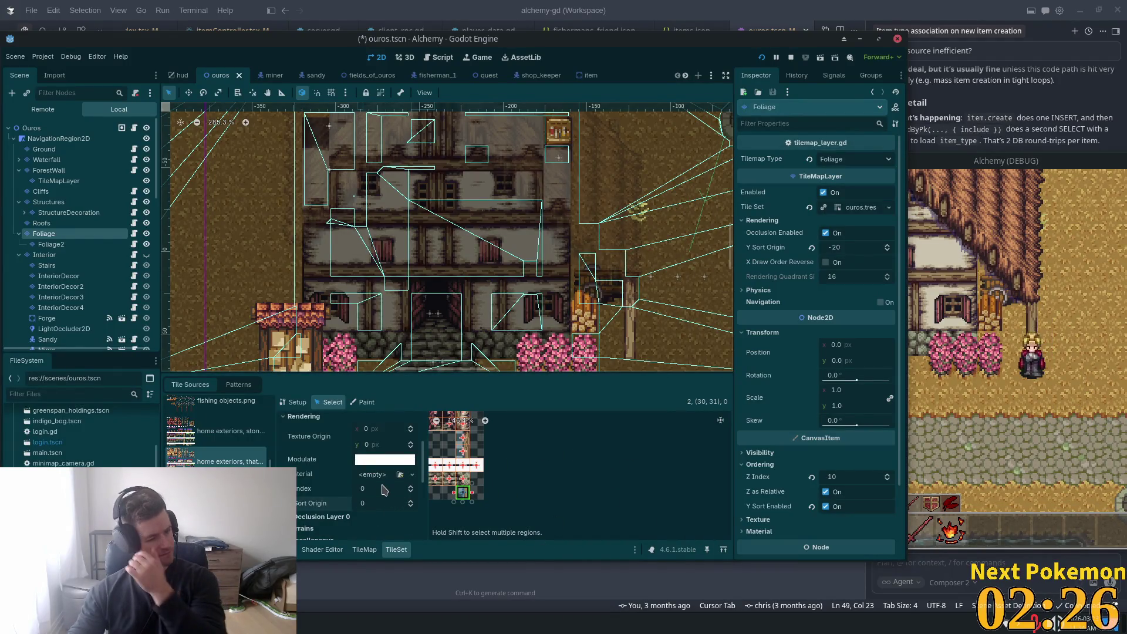
# Step: Give the selected thatch-roof tiles Z Index 0 and Y Sort Origin -20, and save the scene
pyautogui.click(384, 490)
pyautogui.write('-2')
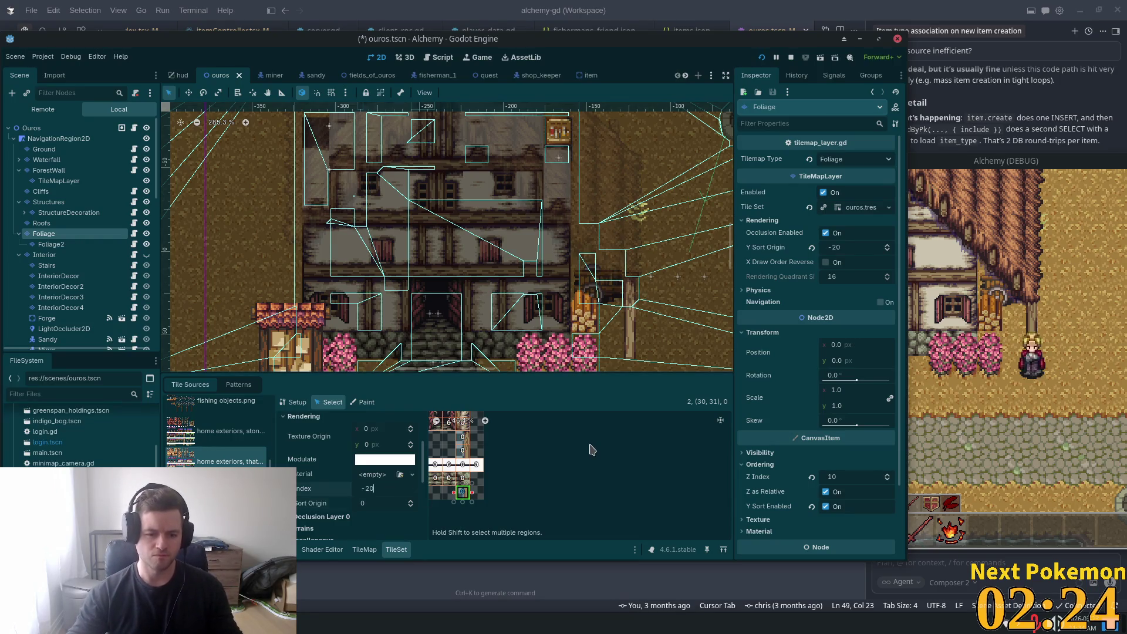
pyautogui.press('Tab')
pyautogui.hotkey('ctrl', 's')
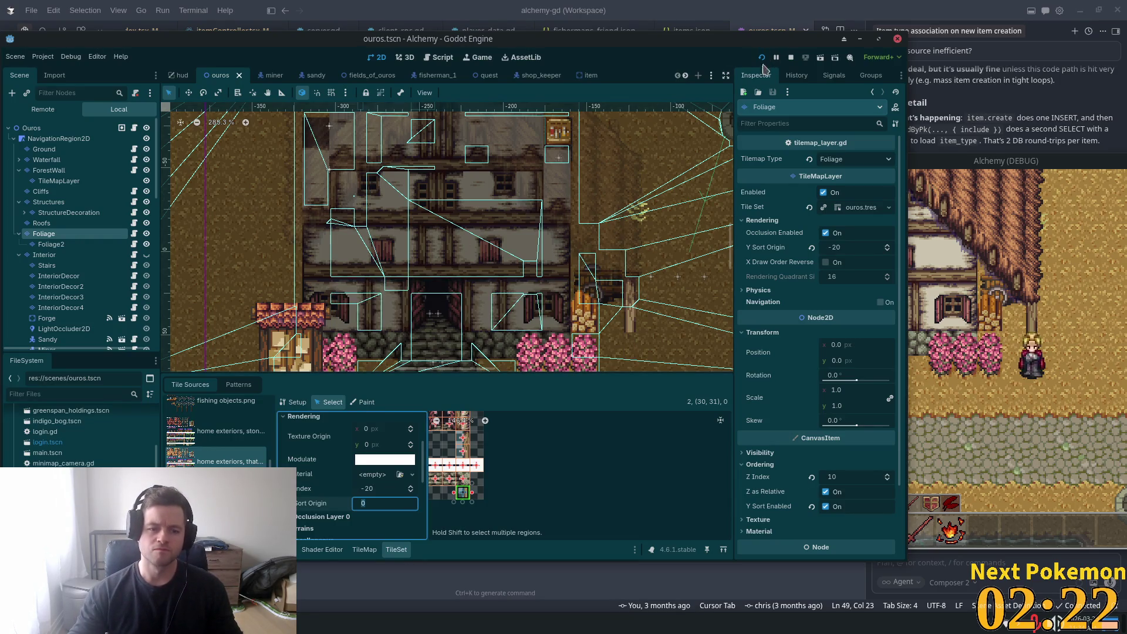
pyautogui.click(381, 491)
pyautogui.write('0')
pyautogui.press('Tab')
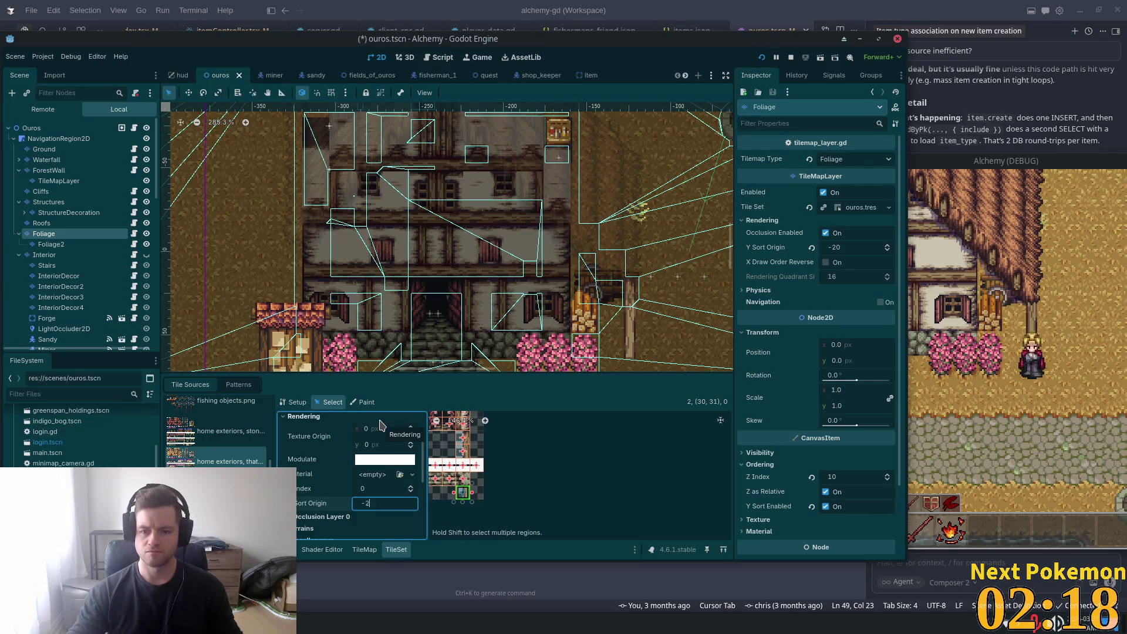
pyautogui.write('0')
pyautogui.press('Tab')
pyautogui.hotkey('ctrl', 's')
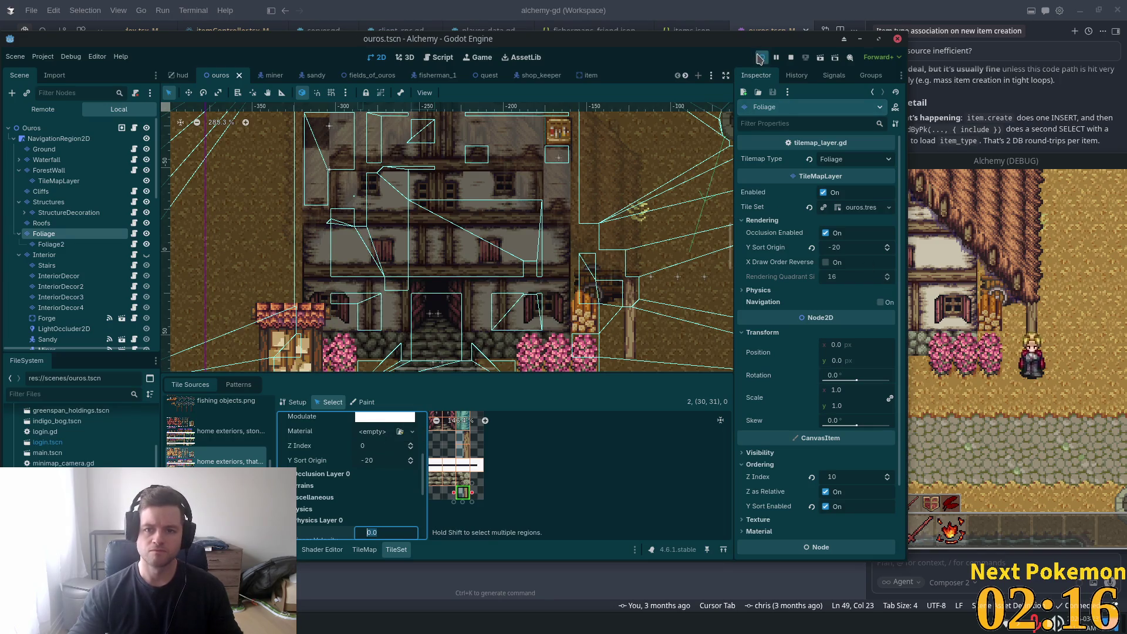
# Step: Playtest with the game window at lower right, walking toward the house and back, then select Foliage2
pyautogui.click(760, 57)
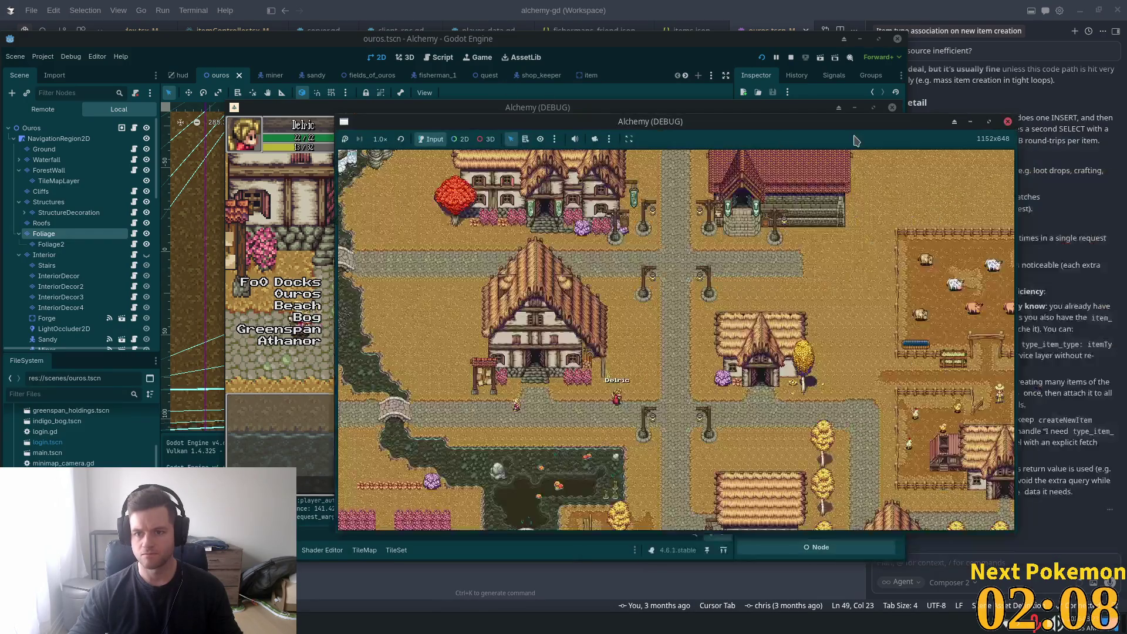
pyautogui.click(674, 105)
pyautogui.moveTo(674, 104)
pyautogui.mouseDown()
pyautogui.moveTo(1027, 183)
pyautogui.moveTo(1098, 182)
pyautogui.mouseUp()
pyautogui.press('Up')
pyautogui.press('Left')
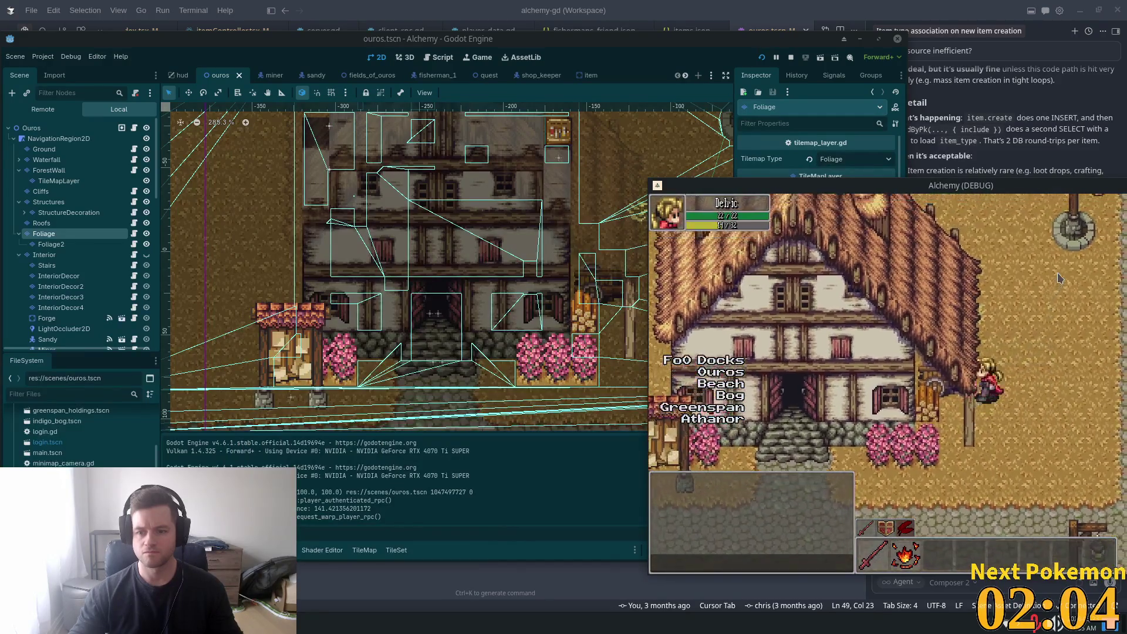
pyautogui.press('Down')
pyautogui.press('Right')
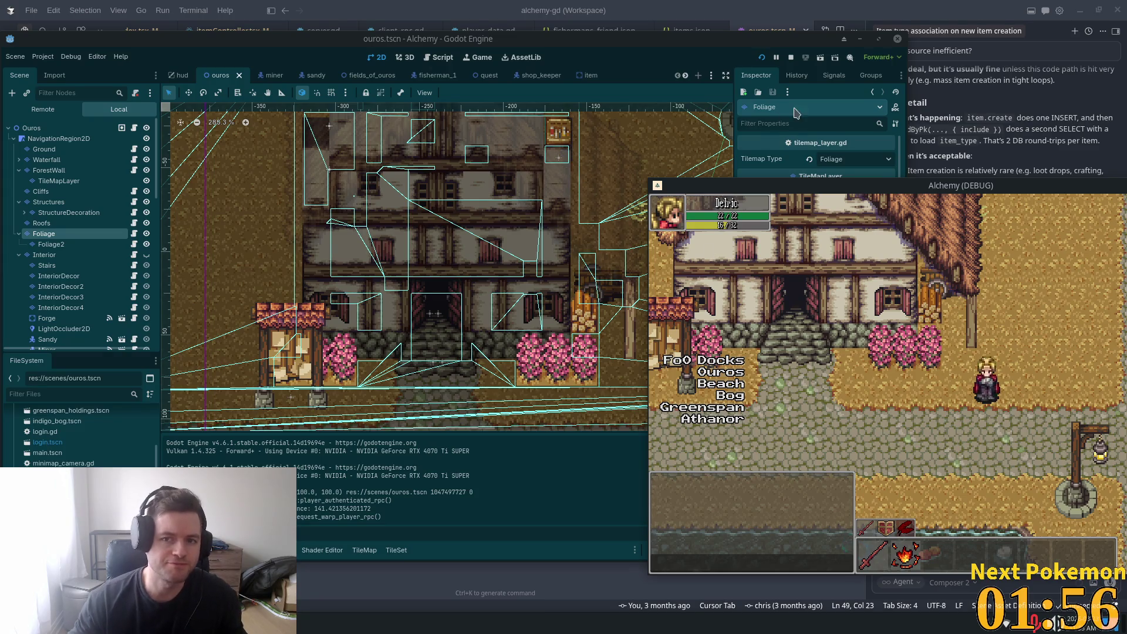
pyautogui.click(730, 108)
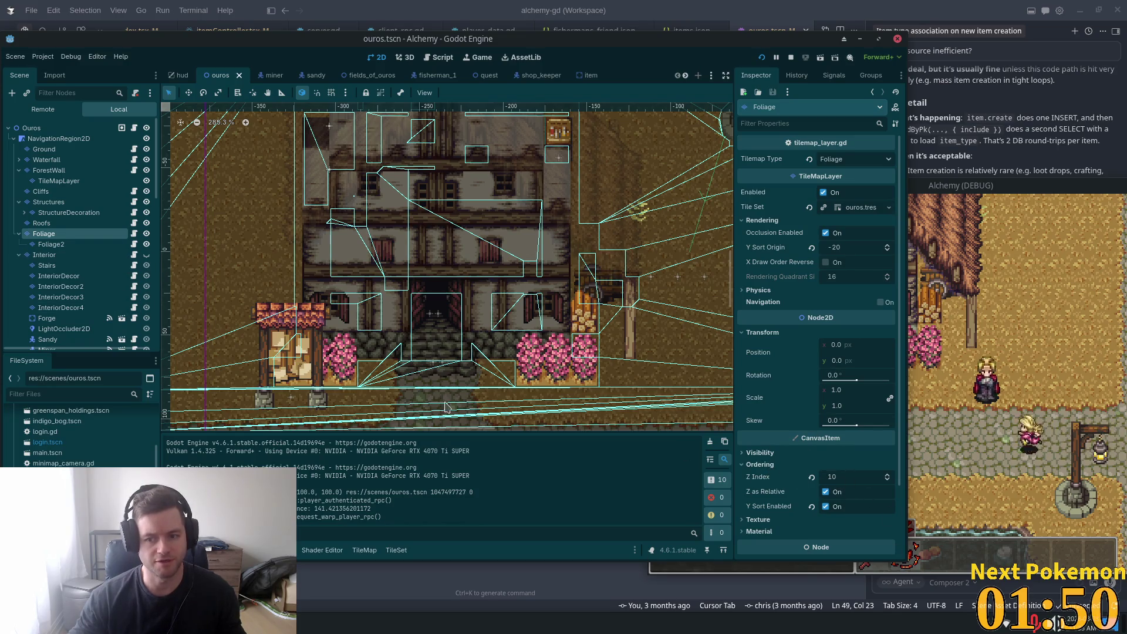
pyautogui.click(51, 244)
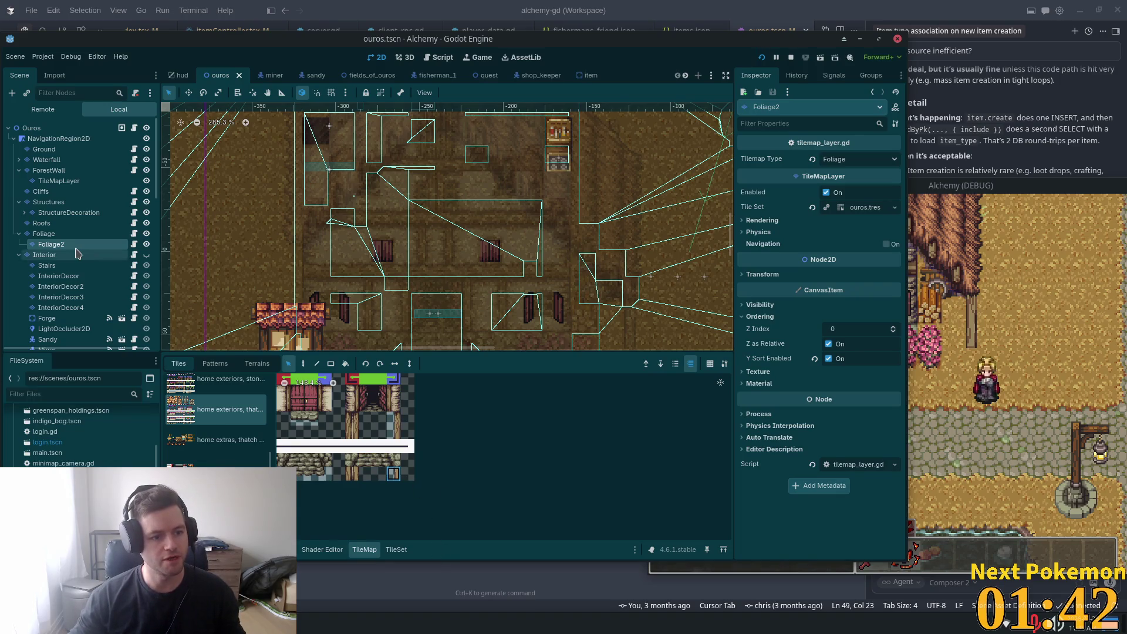
# Step: Move the Foliage atlas tile down to the lower slot, close its collision polygon, and save
pyautogui.click(64, 235)
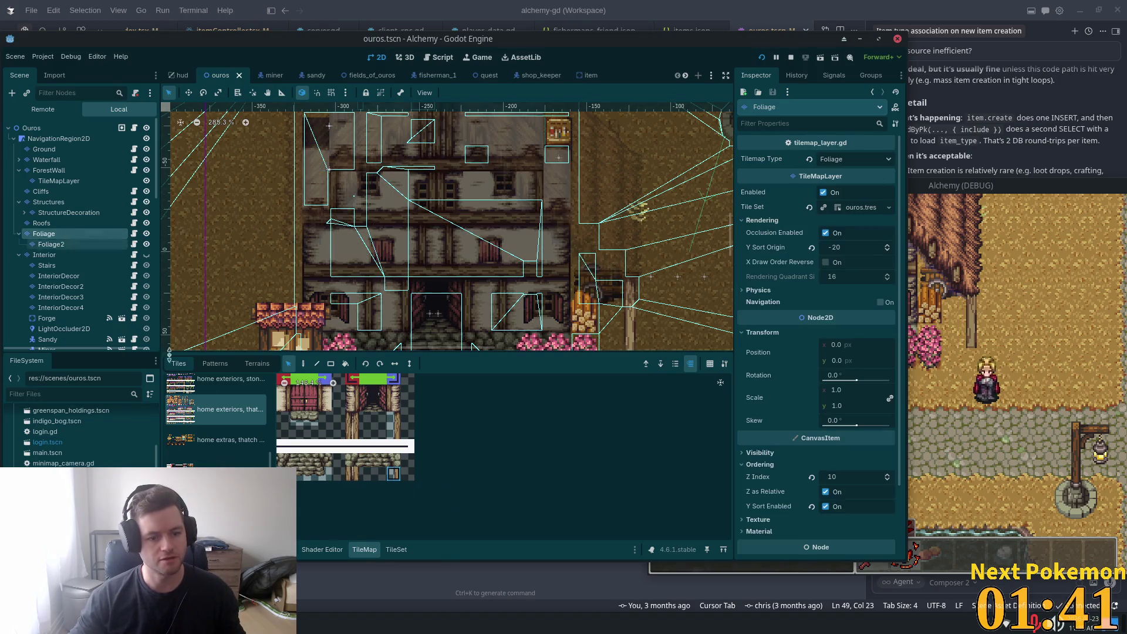
pyautogui.click(394, 418)
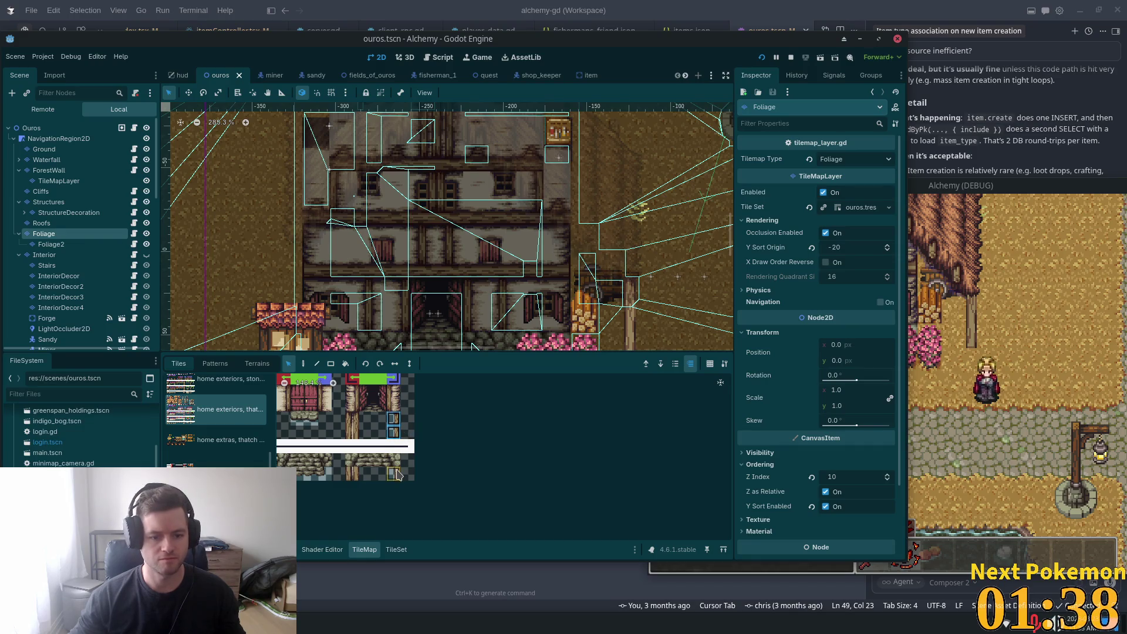
pyautogui.click(393, 552)
pyautogui.moveTo(464, 454); pyautogui.dragTo(465, 490)
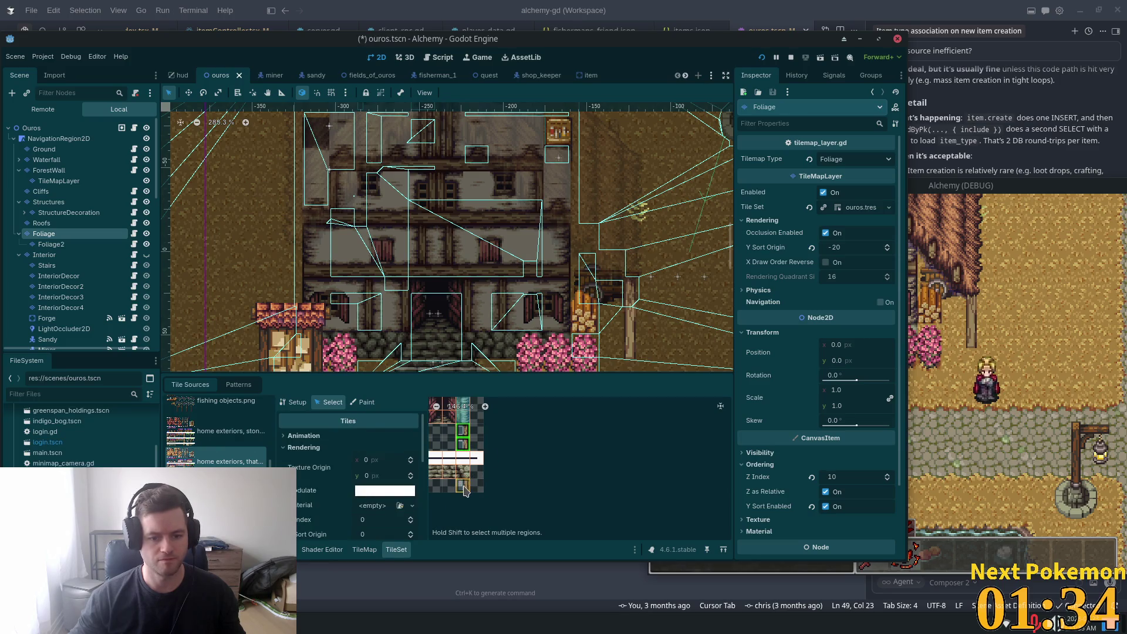
pyautogui.scroll(-2, 359, 479)
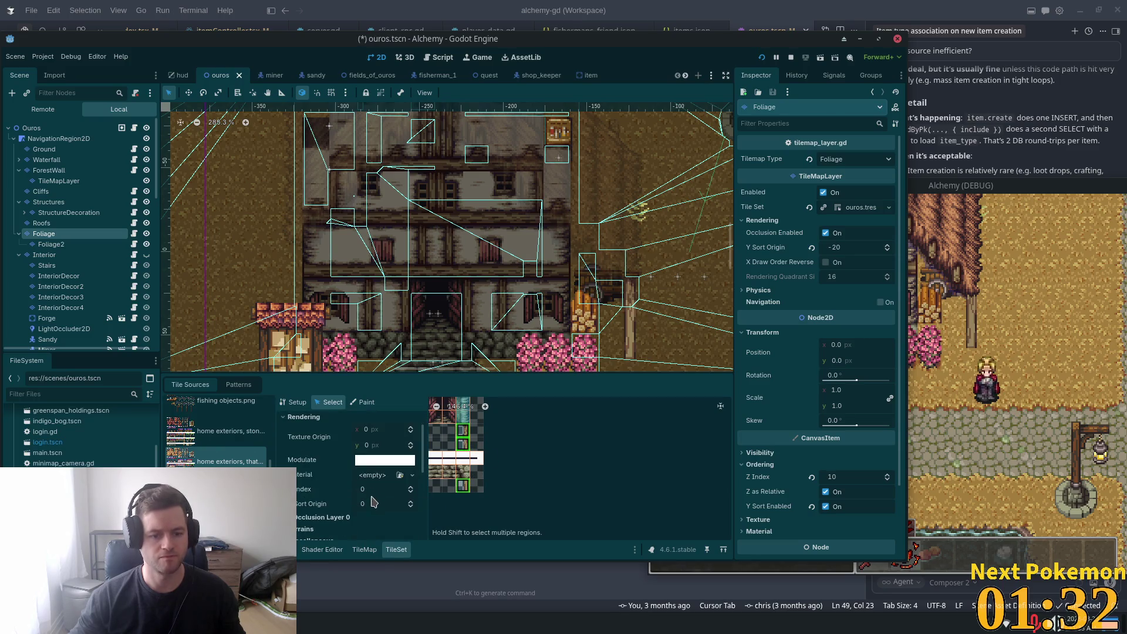
pyautogui.scroll(-5, 377, 499)
pyautogui.scroll(-5, 419, 472)
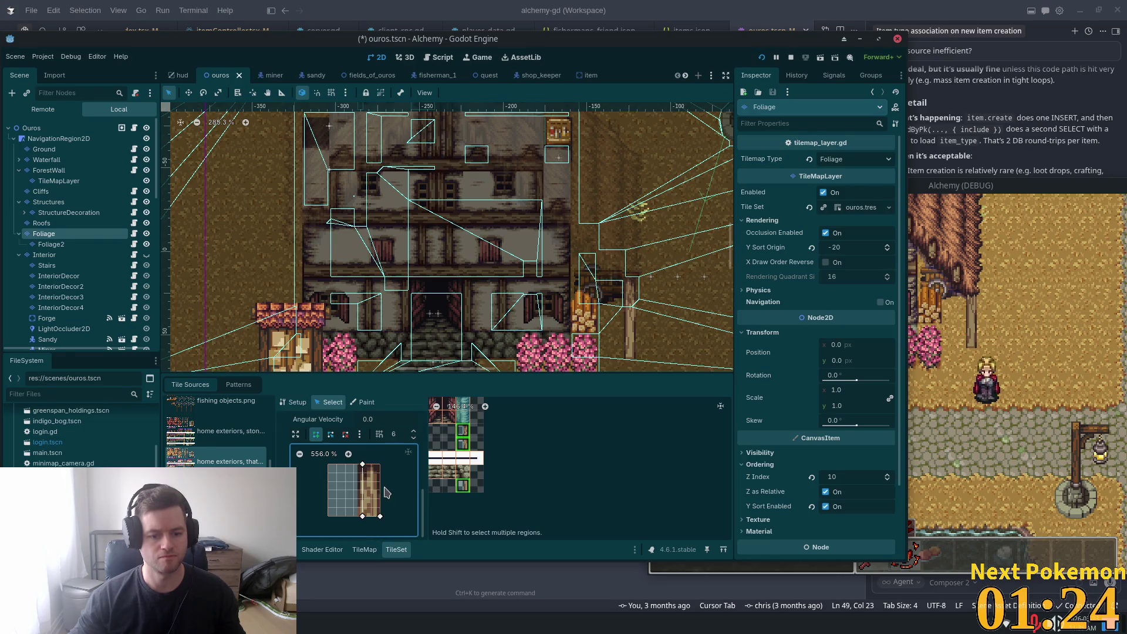
pyautogui.click(363, 465)
pyautogui.hotkey('ctrl', 's')
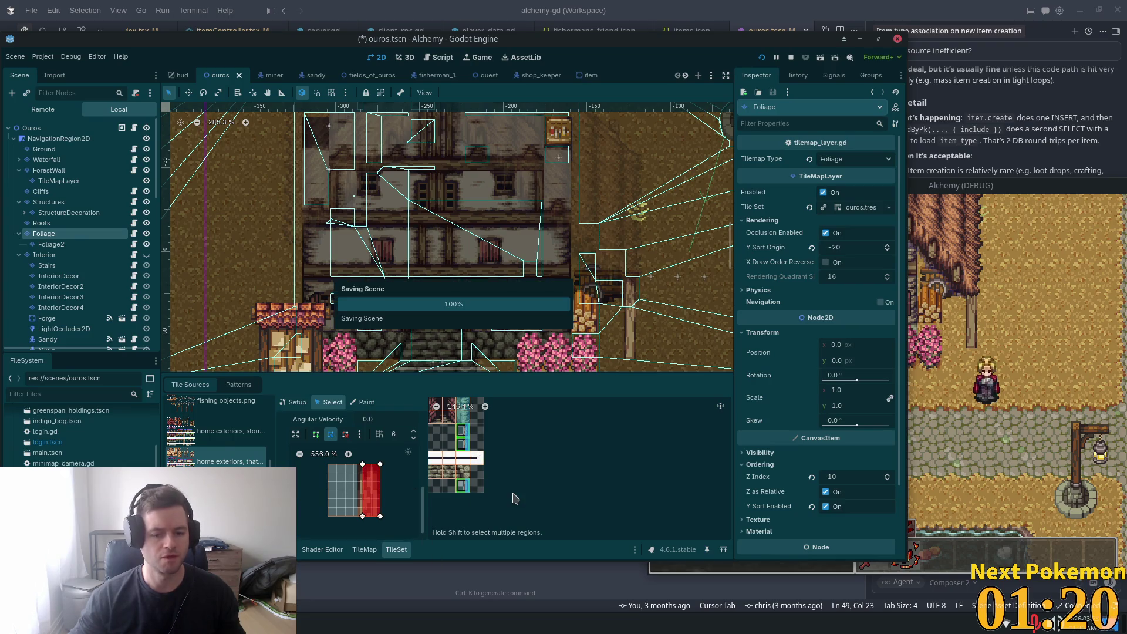
# Step: Set the tile's Z Index to 1, save, and walk the player north in the game
pyautogui.scroll(1, 405, 458)
pyautogui.scroll(5, 412, 493)
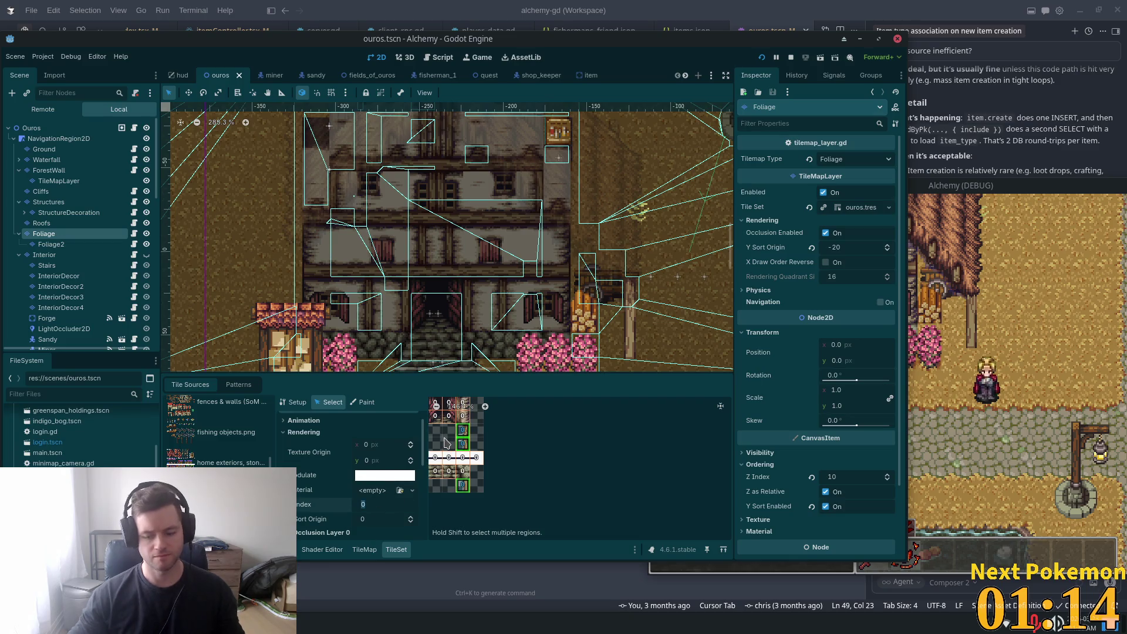
pyautogui.write('1')
pyautogui.press('Tab')
pyautogui.hotkey('ctrl', 's')
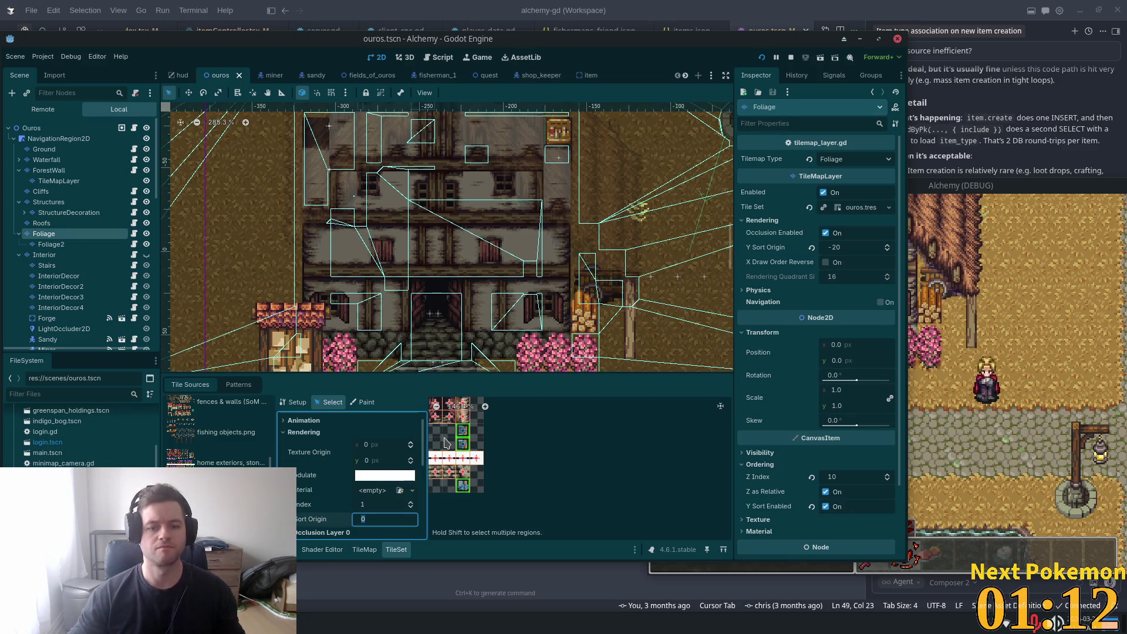
pyautogui.press('Up')
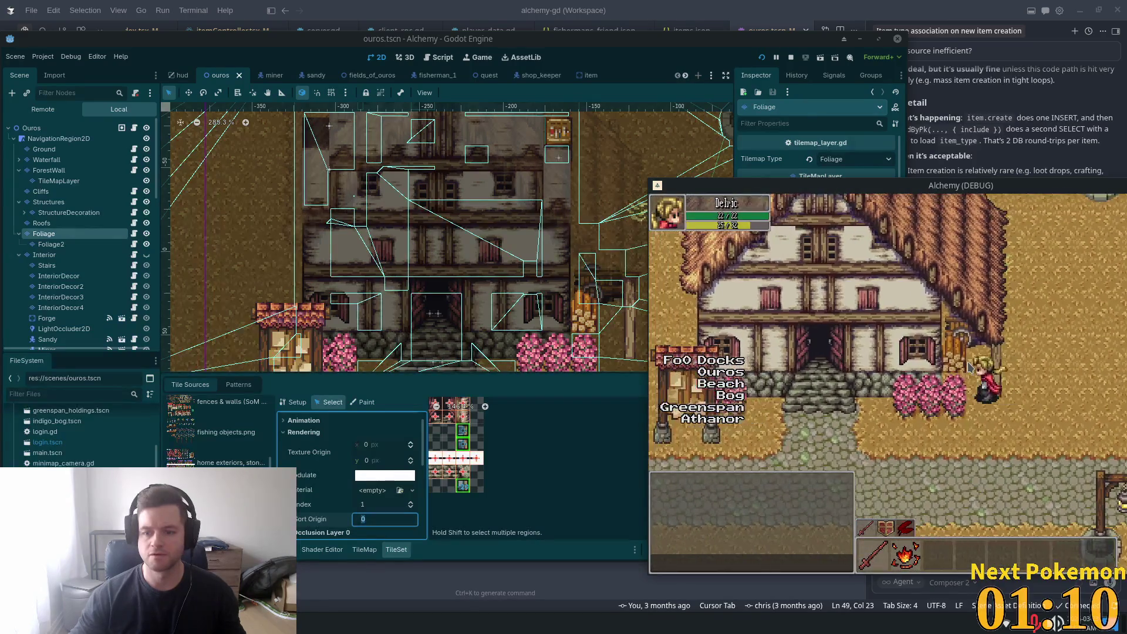
# Step: Restart the game and walk the player toward the house door and back down the path
pyautogui.press('Down')
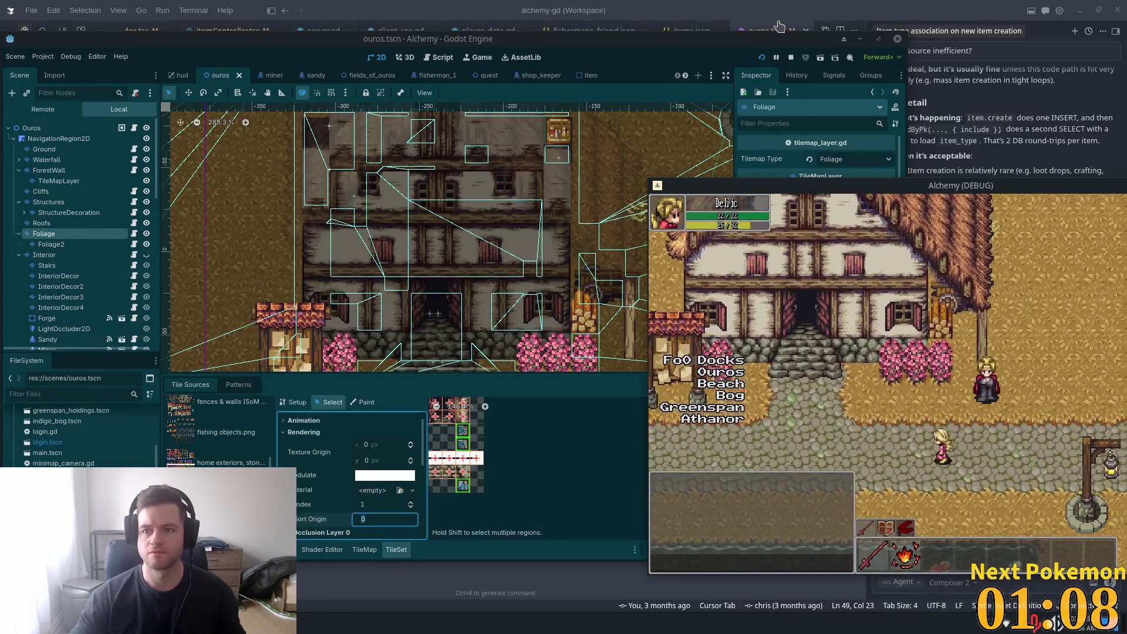
pyautogui.click(762, 57)
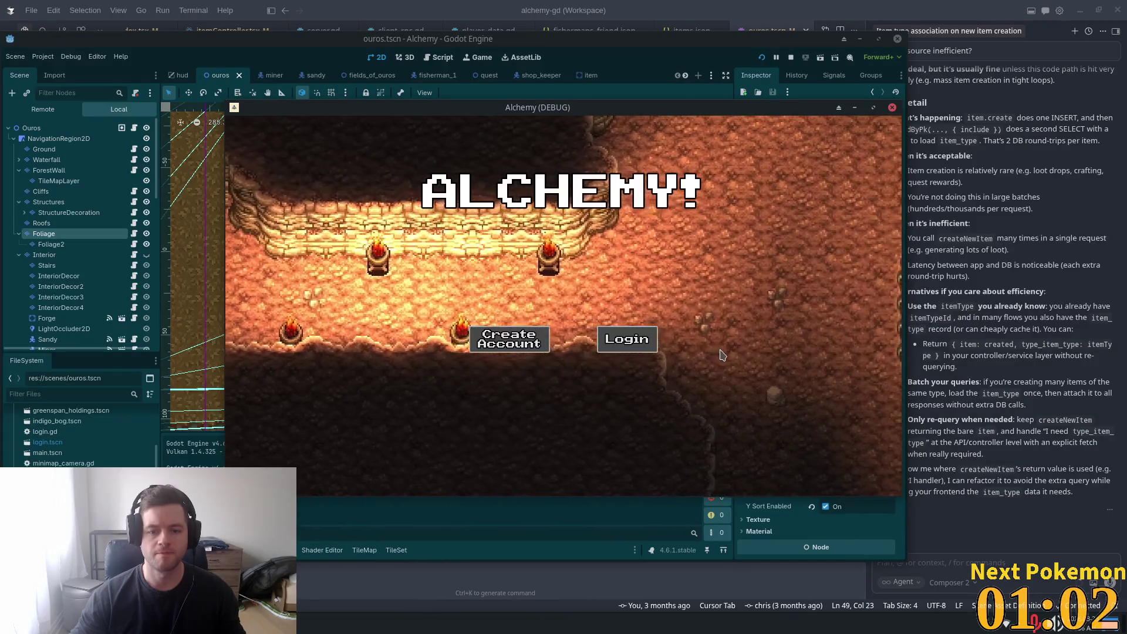
pyautogui.press('Up')
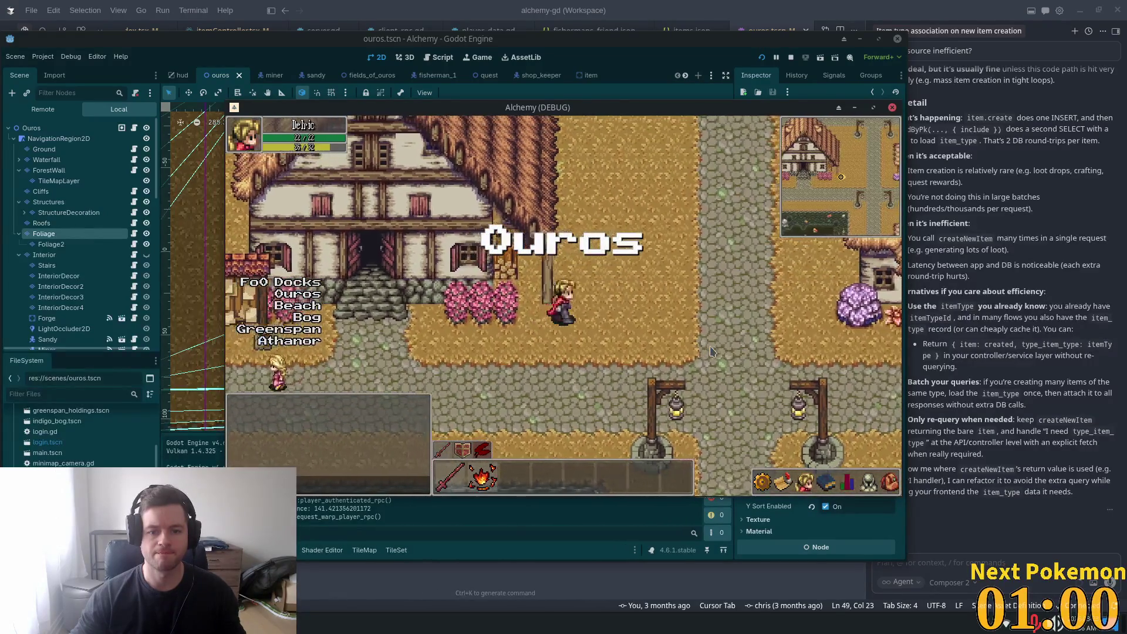
pyautogui.press('Up')
pyautogui.press('Left')
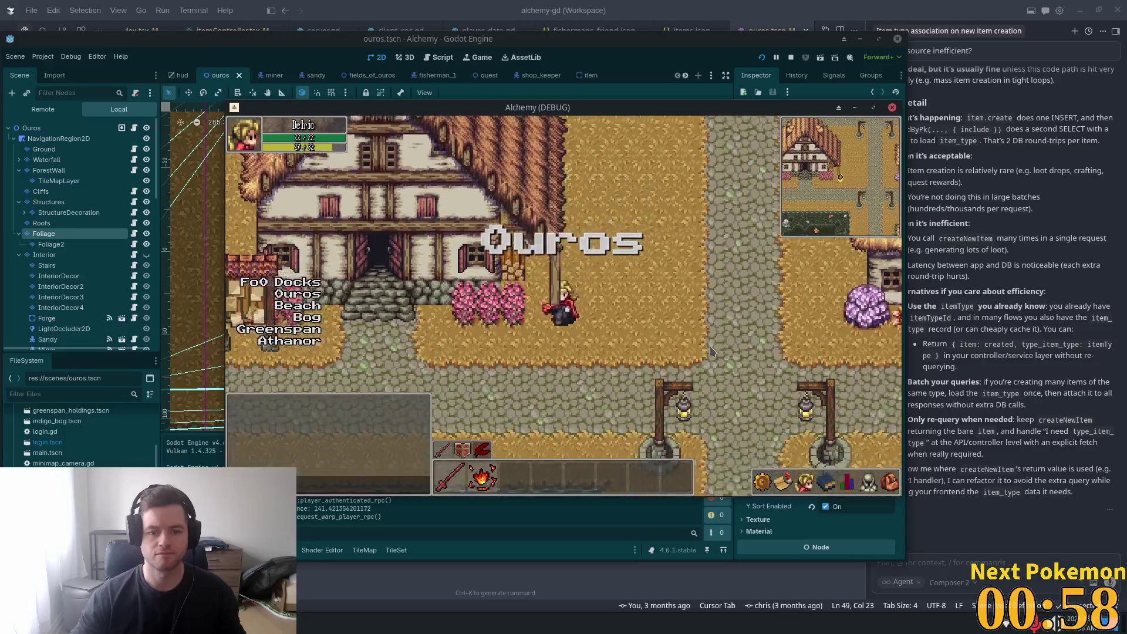
pyautogui.press('Down')
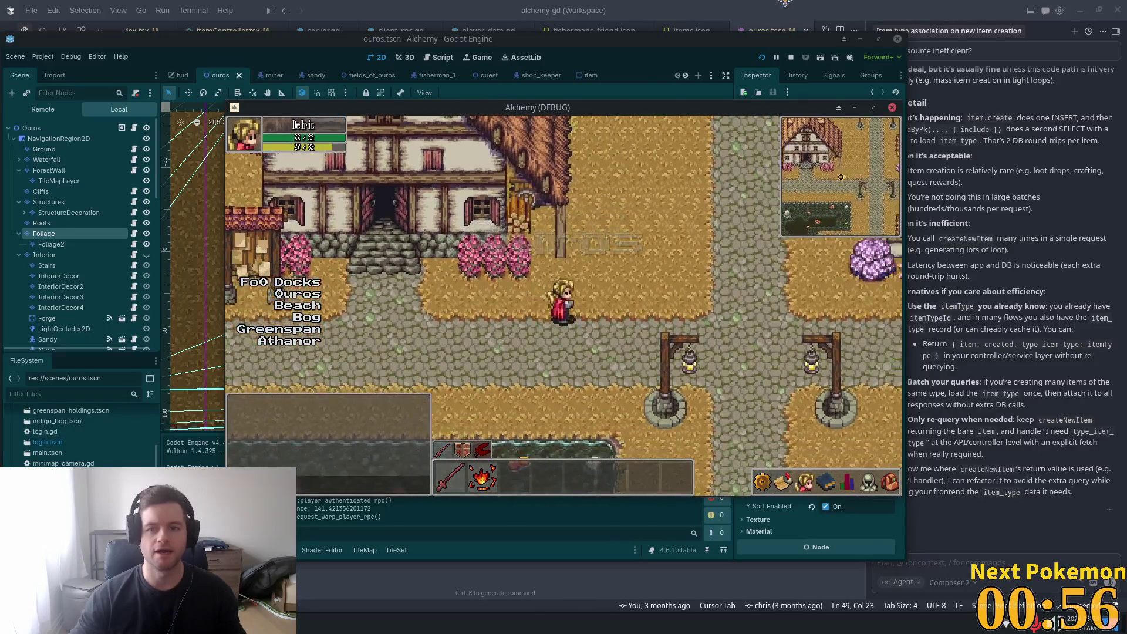
pyautogui.hotkey('alt', 'Tab')
pyautogui.hotkey('alt', 'Tab')
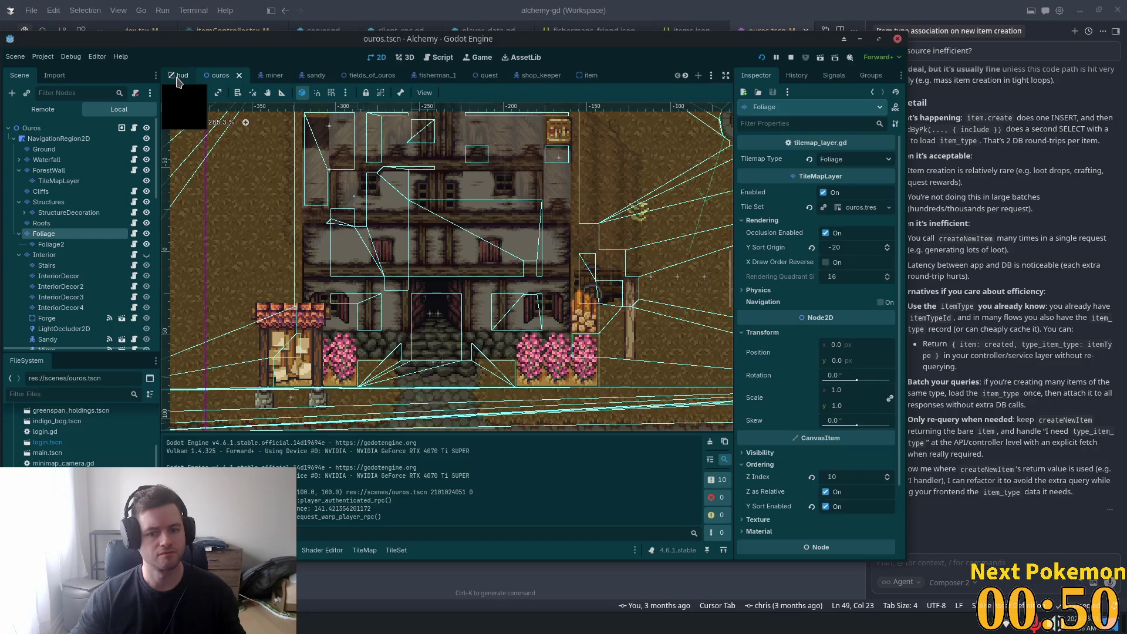
# Step: Set Foliage atlas tile 30, 31's Y Sort Origin to 0 and save the scene
pyautogui.click(106, 235)
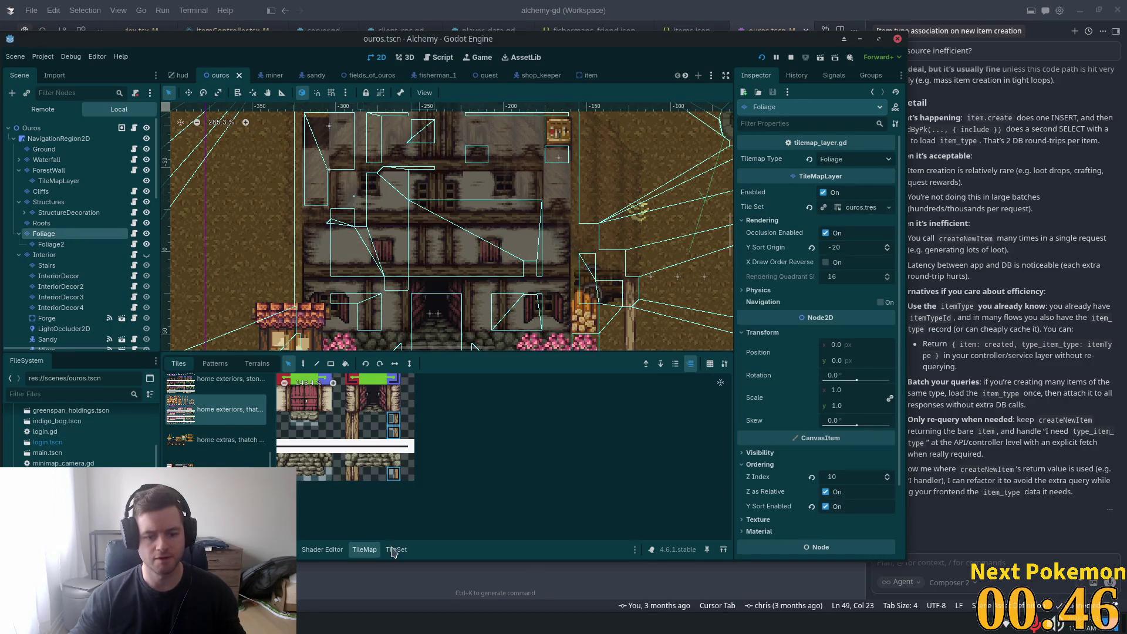
pyautogui.click(390, 551)
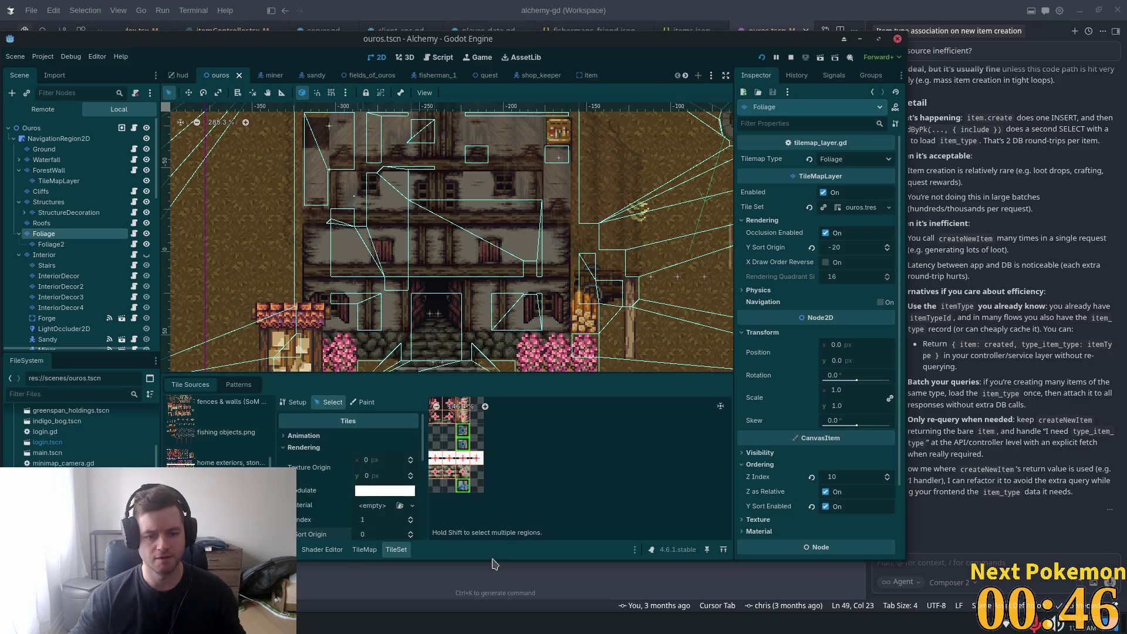
pyautogui.click(465, 488)
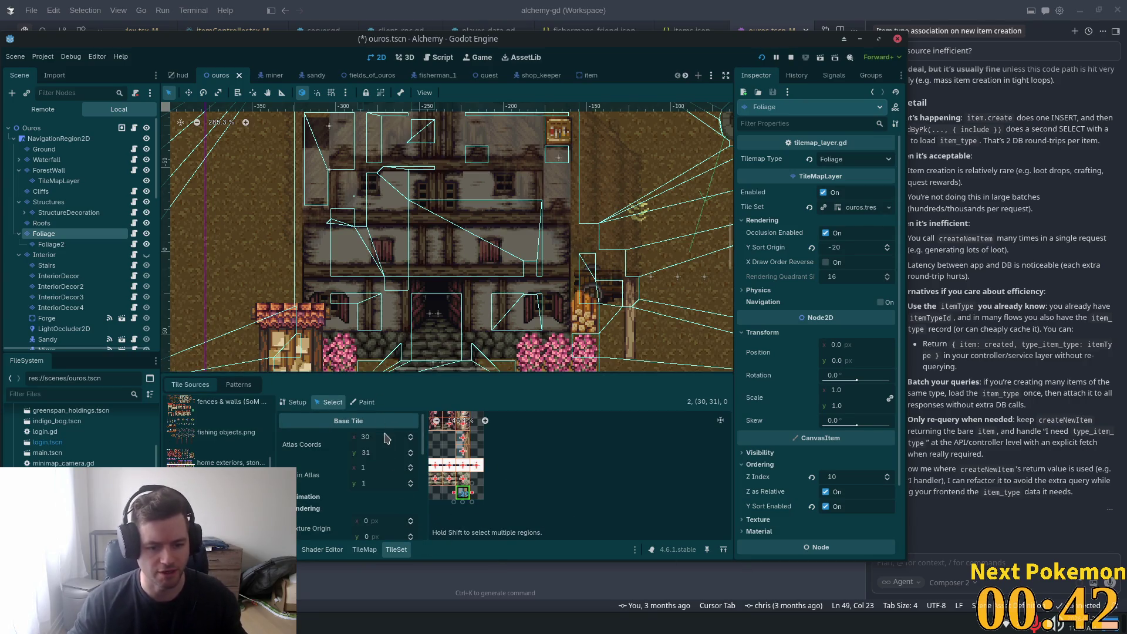
pyautogui.scroll(-5, 384, 446)
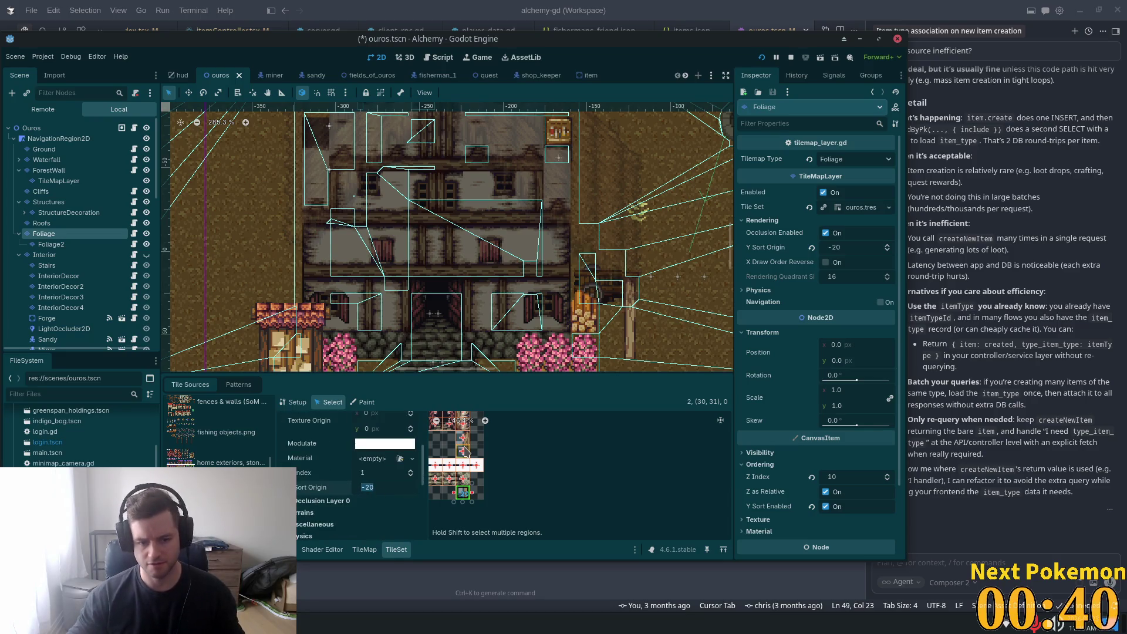
pyautogui.write('0')
pyautogui.press('Tab')
pyautogui.click(372, 435)
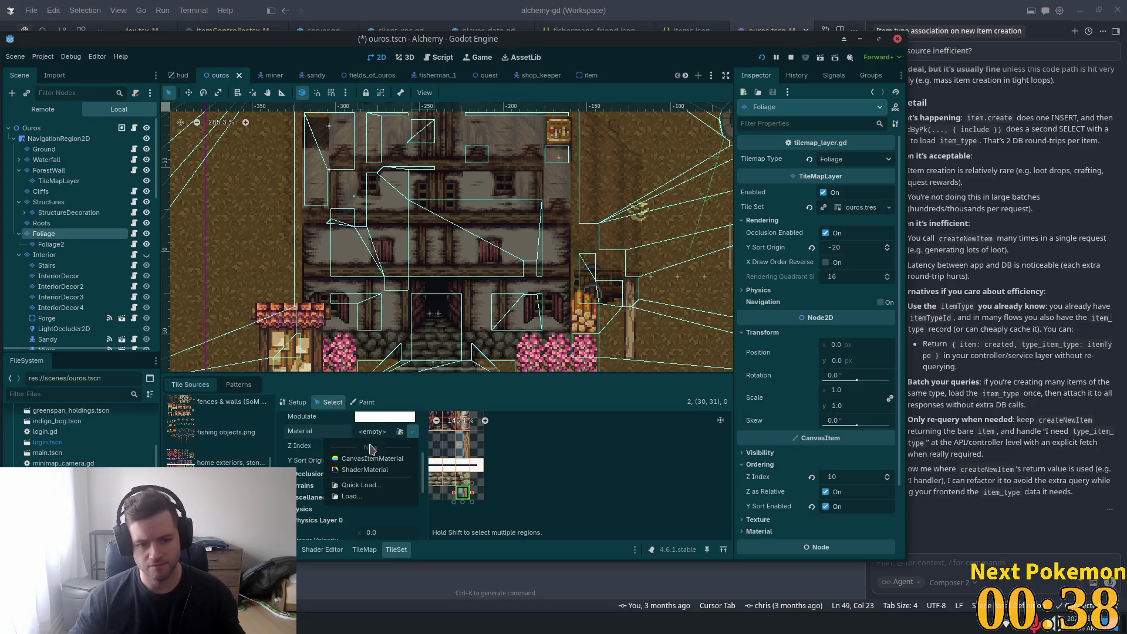
pyautogui.press('Escape')
pyautogui.press('Tab')
pyautogui.press('Tab')
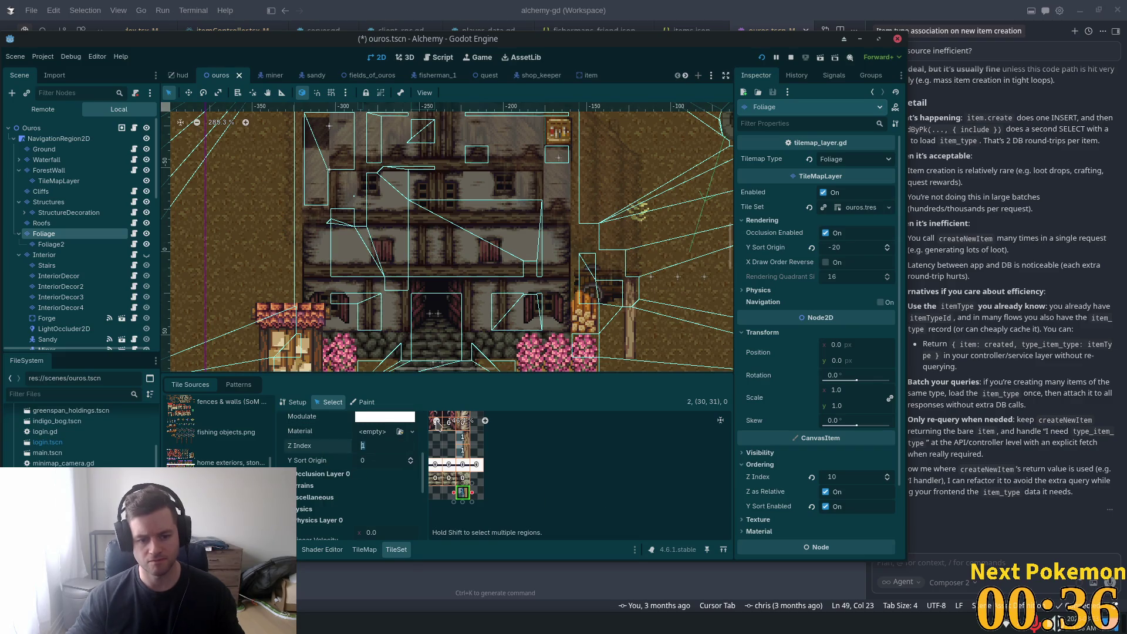
pyautogui.hotkey('ctrl', 's')
# Step: Select the two stacked atlas tiles and launch the game with F5
pyautogui.scroll(5, 483, 455)
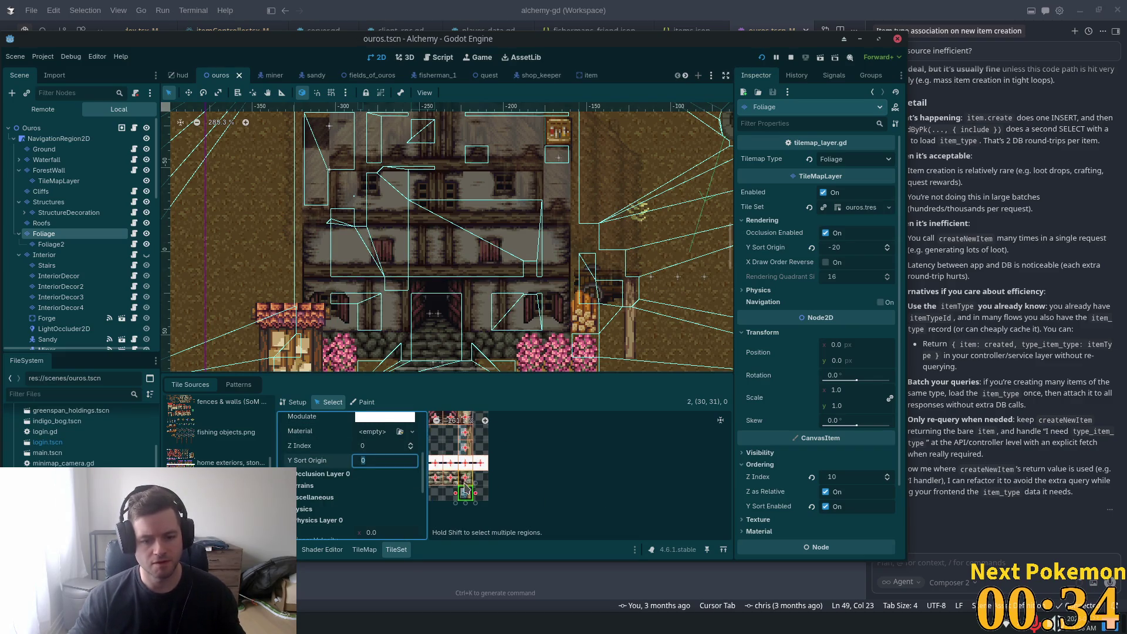
pyautogui.scroll(1, 636, 508)
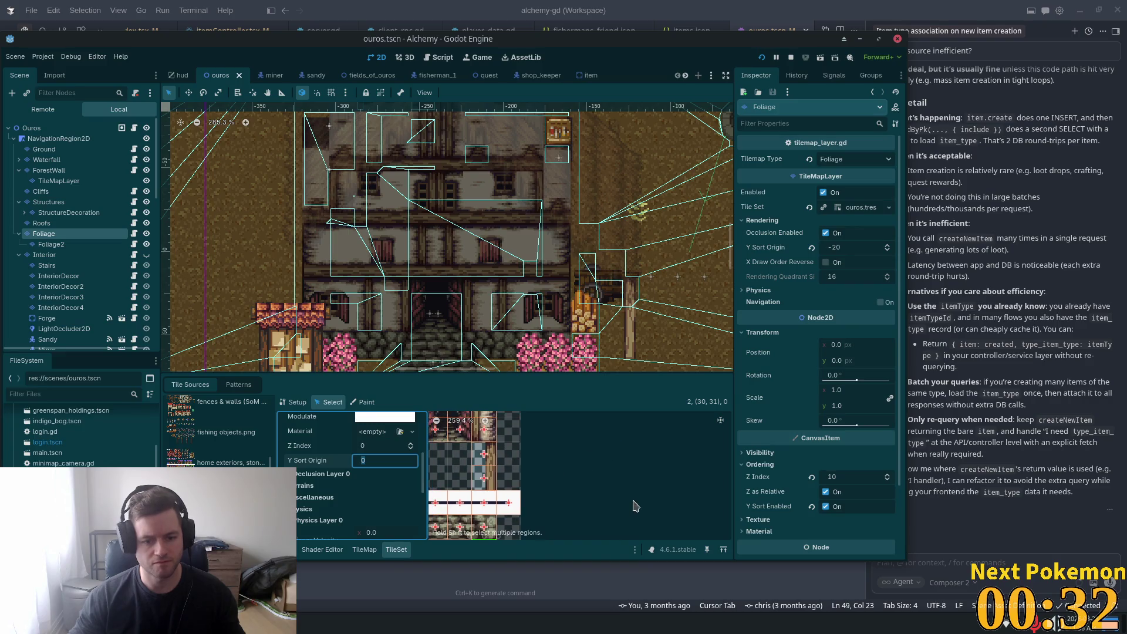
pyautogui.click(485, 454)
pyautogui.keyDown('shift'); pyautogui.click(485, 478); pyautogui.keyUp('shift')
pyautogui.scroll(-3, 403, 501)
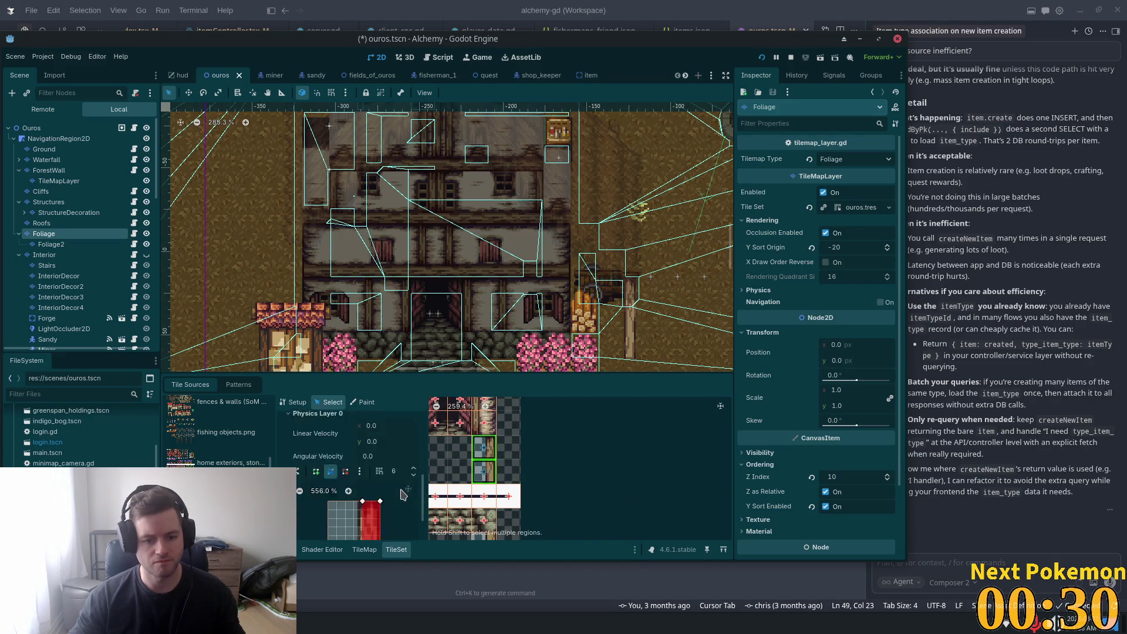
pyautogui.press('F5')
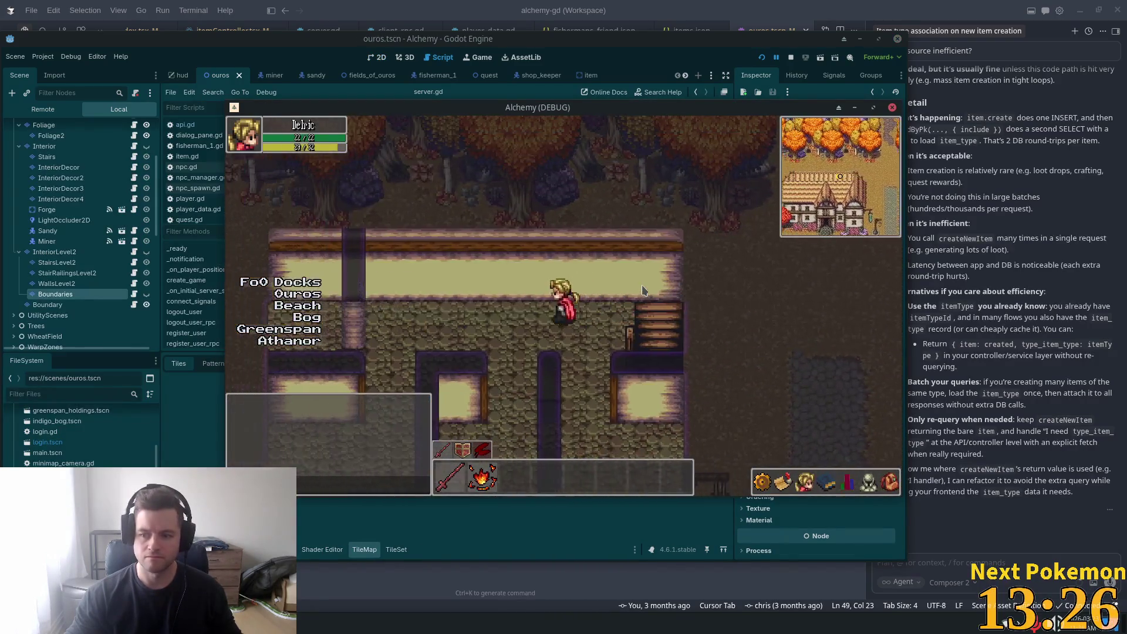
# Step: Walk the player down to the inn doorway and step inside
pyautogui.press('Down')
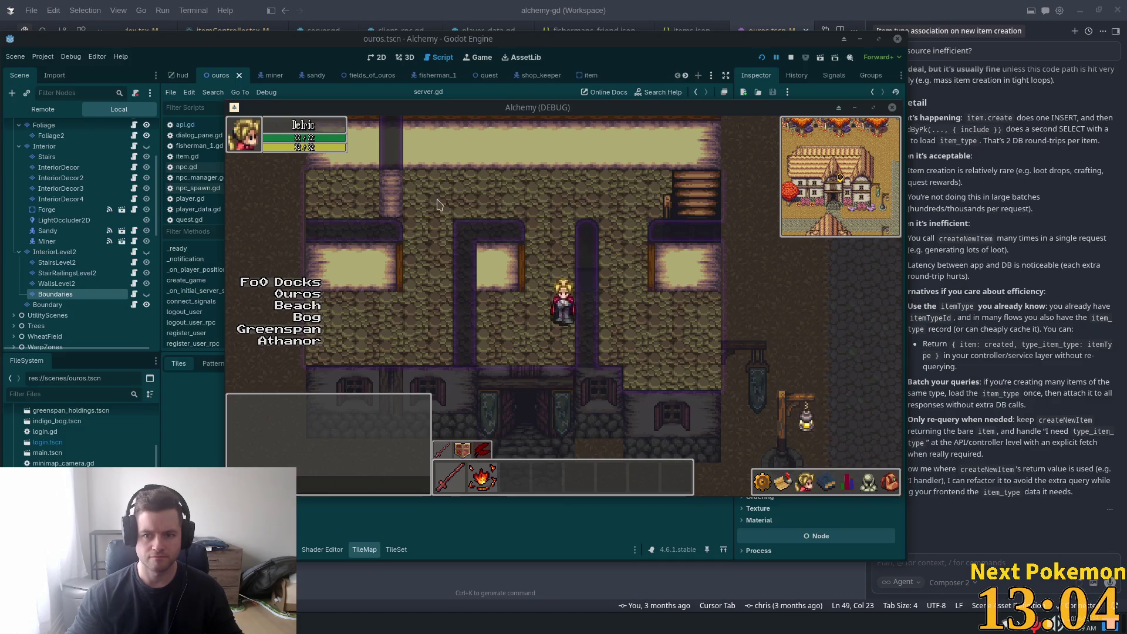
pyautogui.press('Down')
pyautogui.press('Left')
pyautogui.press('Up')
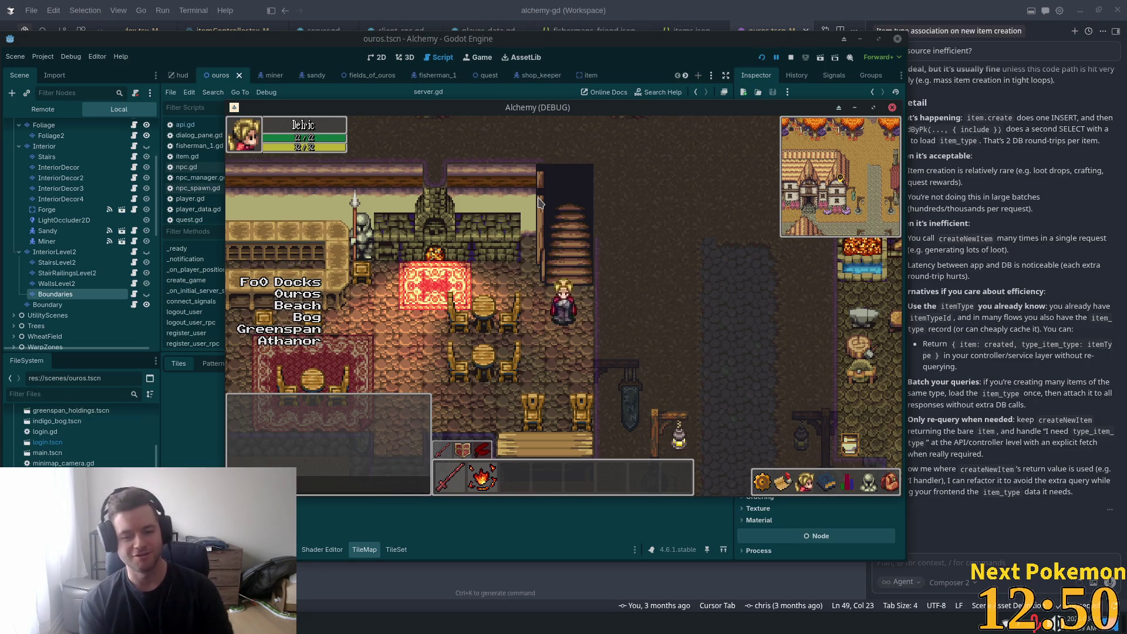
# Step: Walk the player around and behind the inn counter
pyautogui.press('Left')
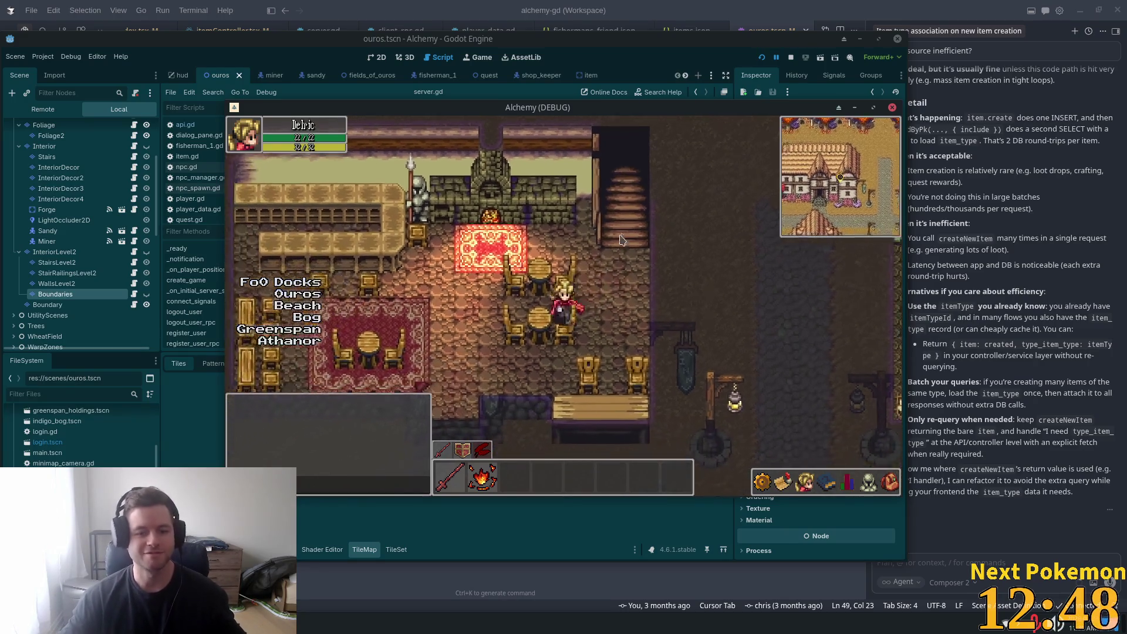
pyautogui.press('Right')
pyautogui.press('Down')
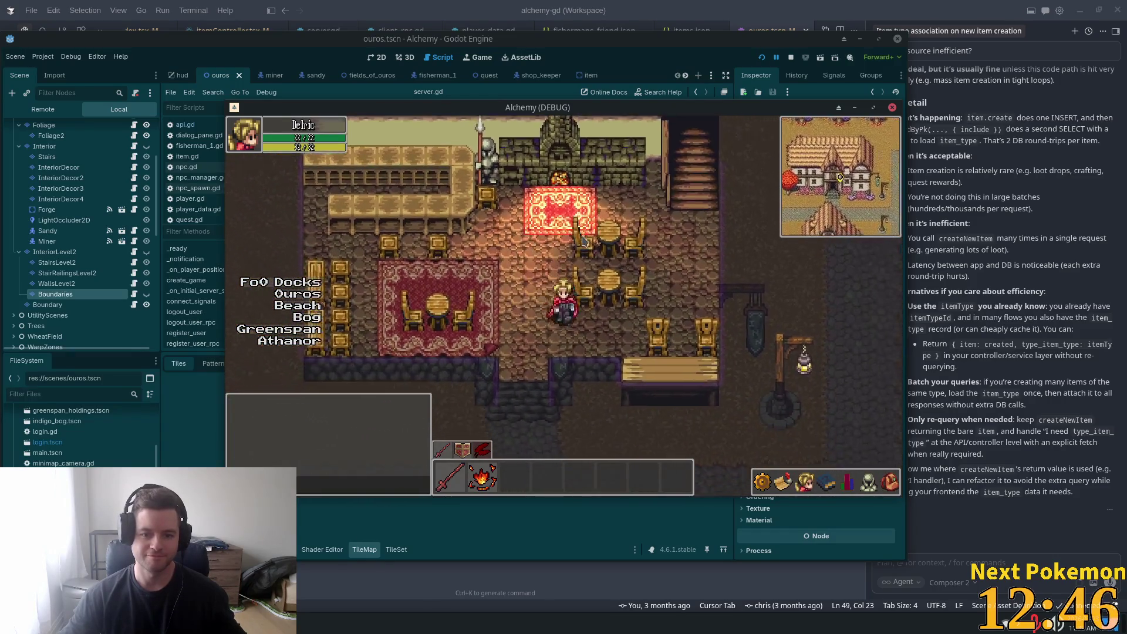
pyautogui.press('Up')
pyautogui.press('Left')
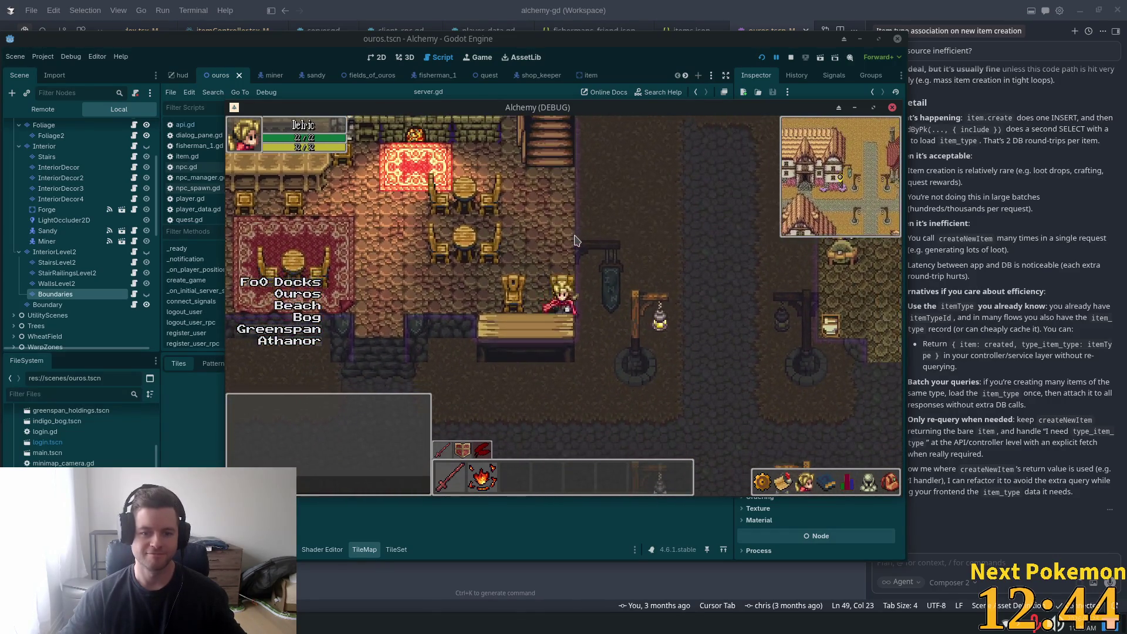
pyautogui.press('Left')
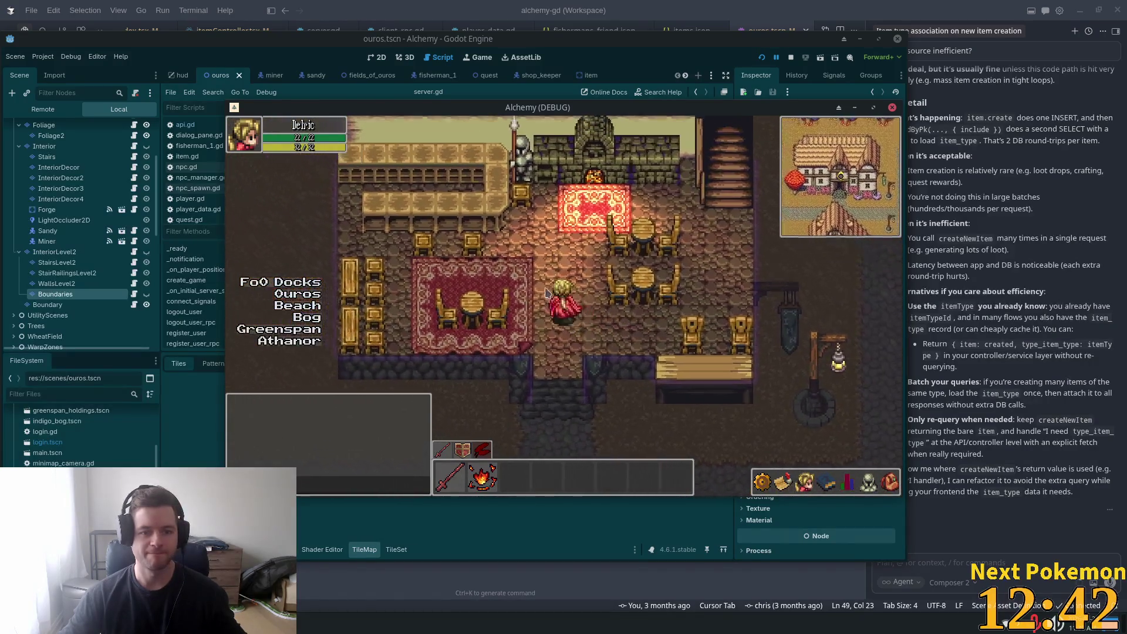
pyautogui.press('Up')
pyautogui.press('Up')
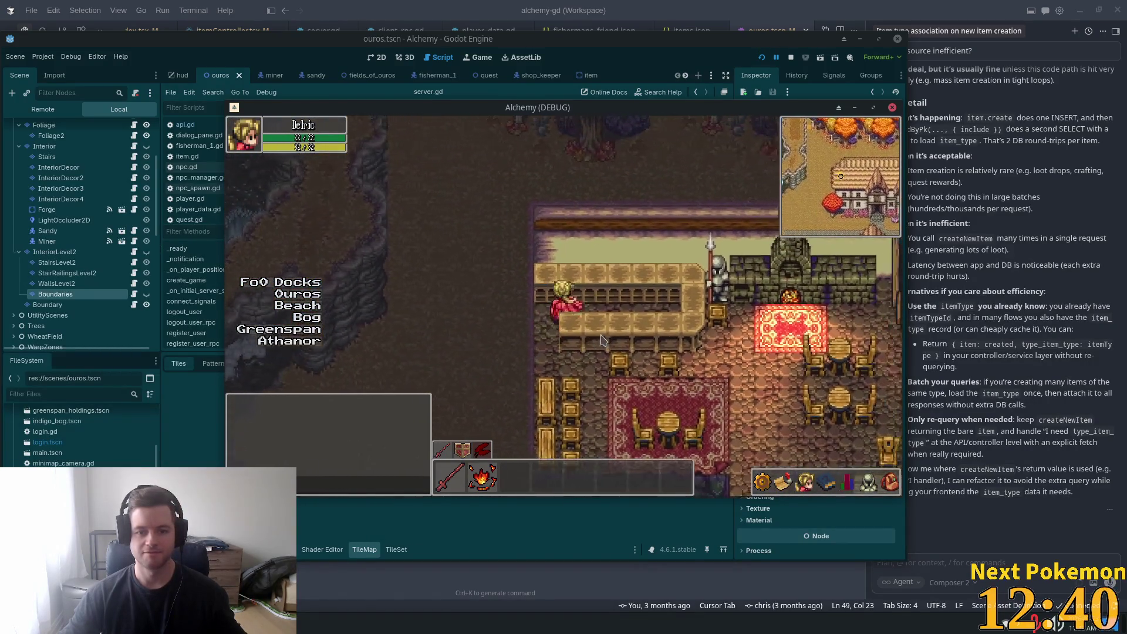
pyautogui.press('Right')
pyautogui.press('Right')
pyautogui.press('Down')
pyautogui.press('Up')
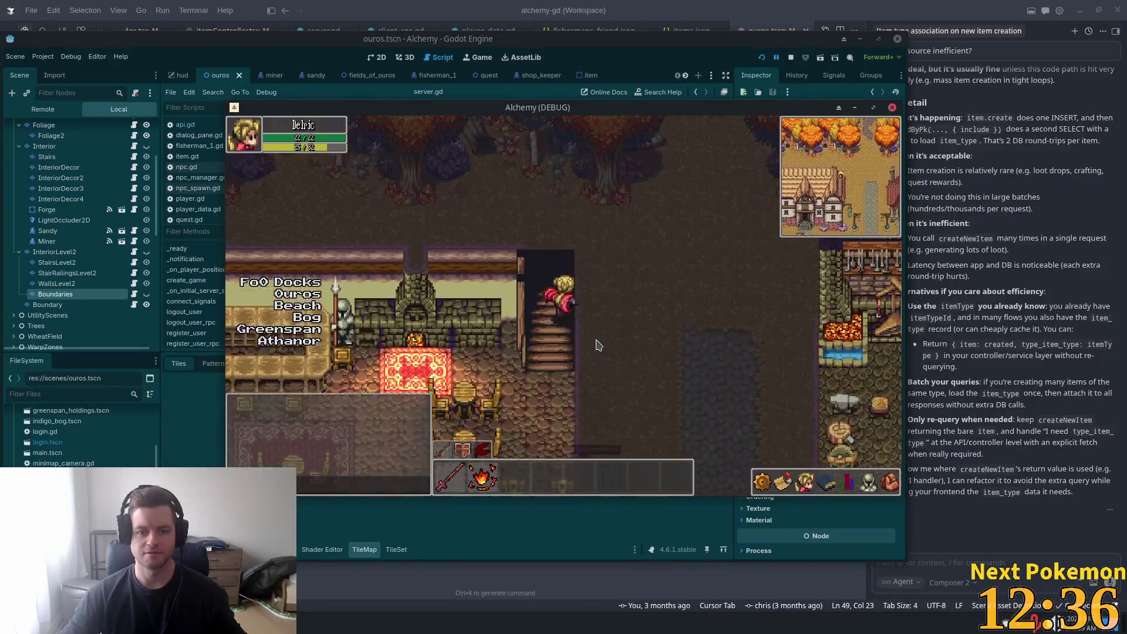
# Step: Walk across the upper floor past the stairs, down into the tavern, then leave the game
pyautogui.press('Down')
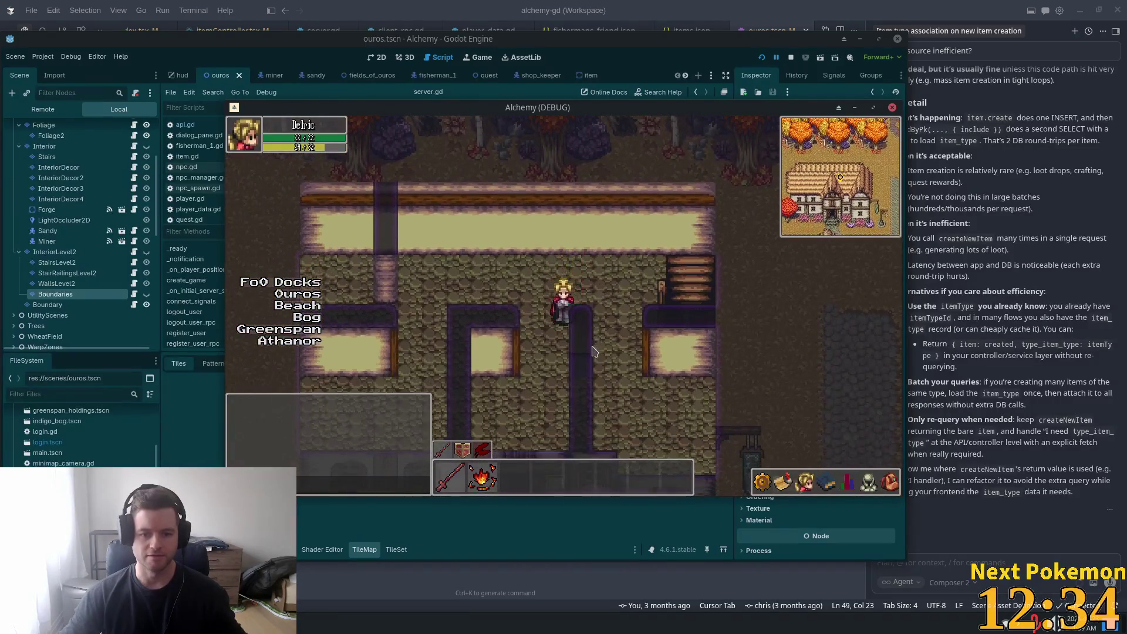
pyautogui.press('Right')
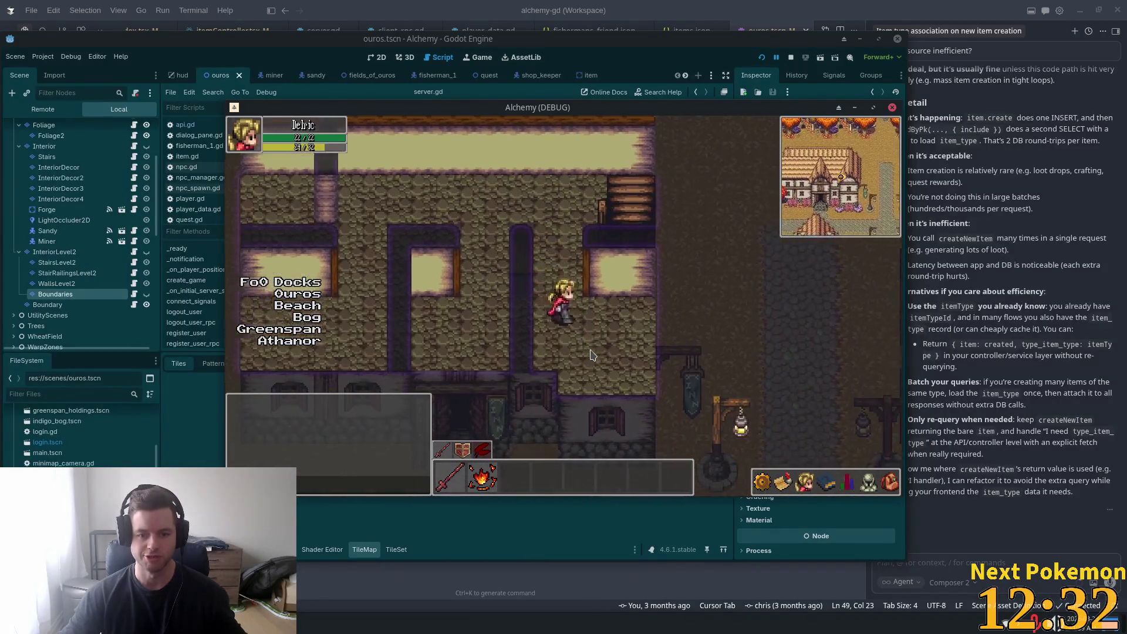
pyautogui.press('Left')
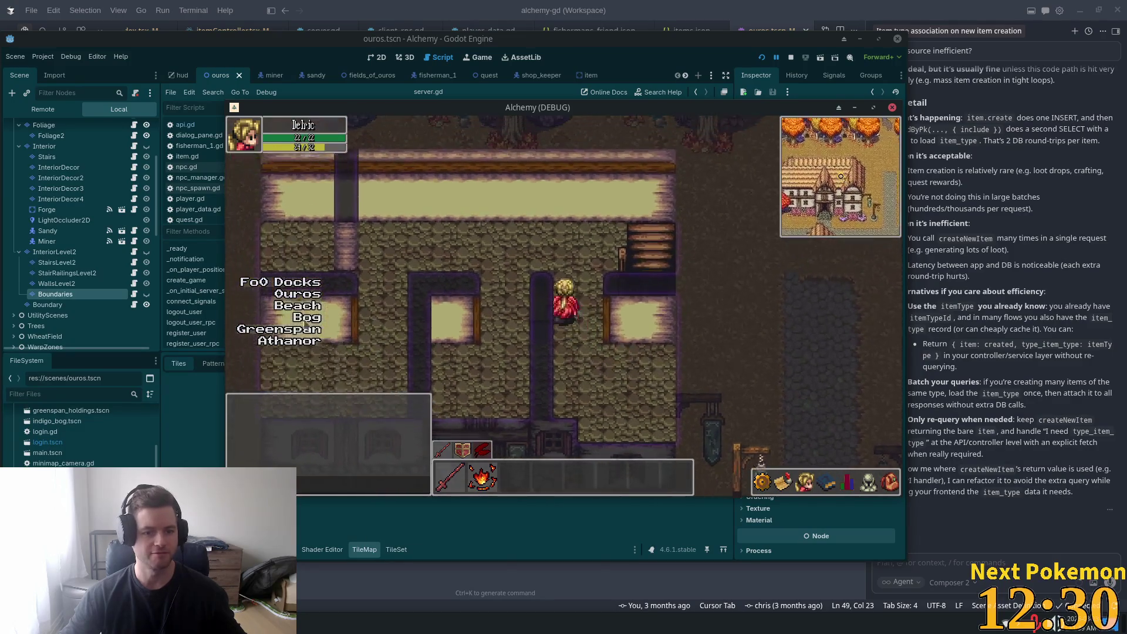
pyautogui.press('Left')
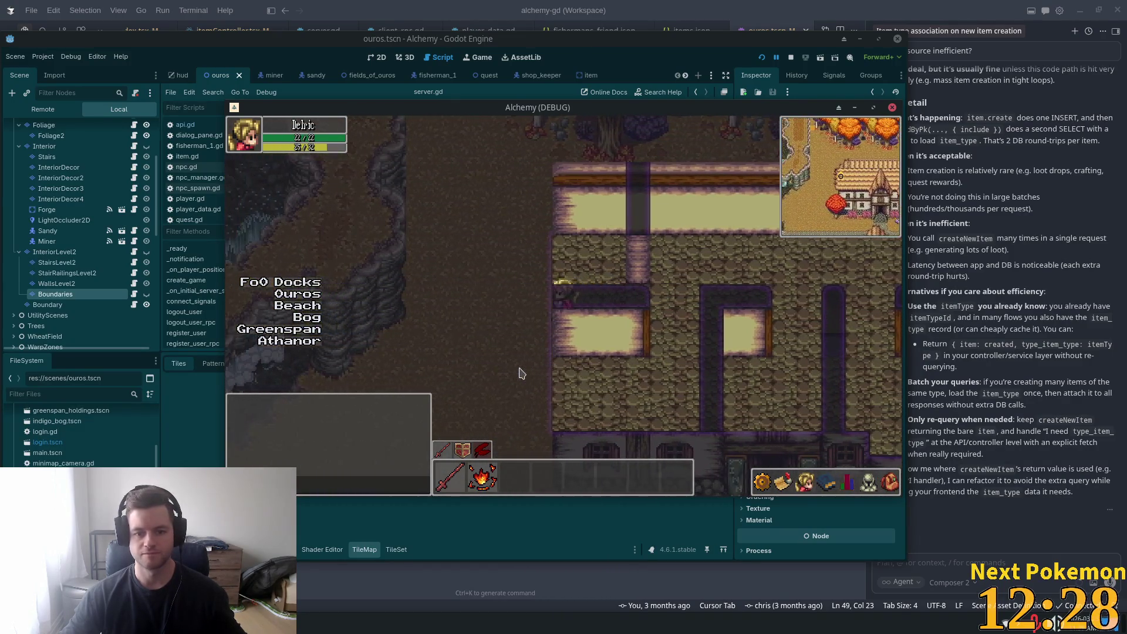
pyautogui.press('Up')
pyautogui.press('Right')
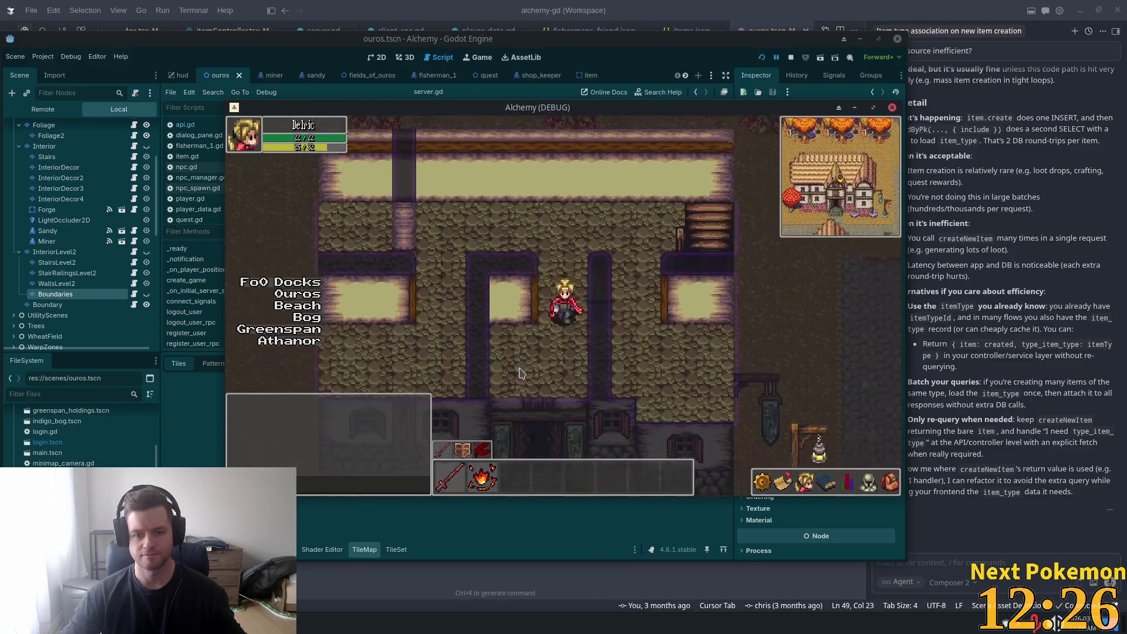
pyautogui.press('Down')
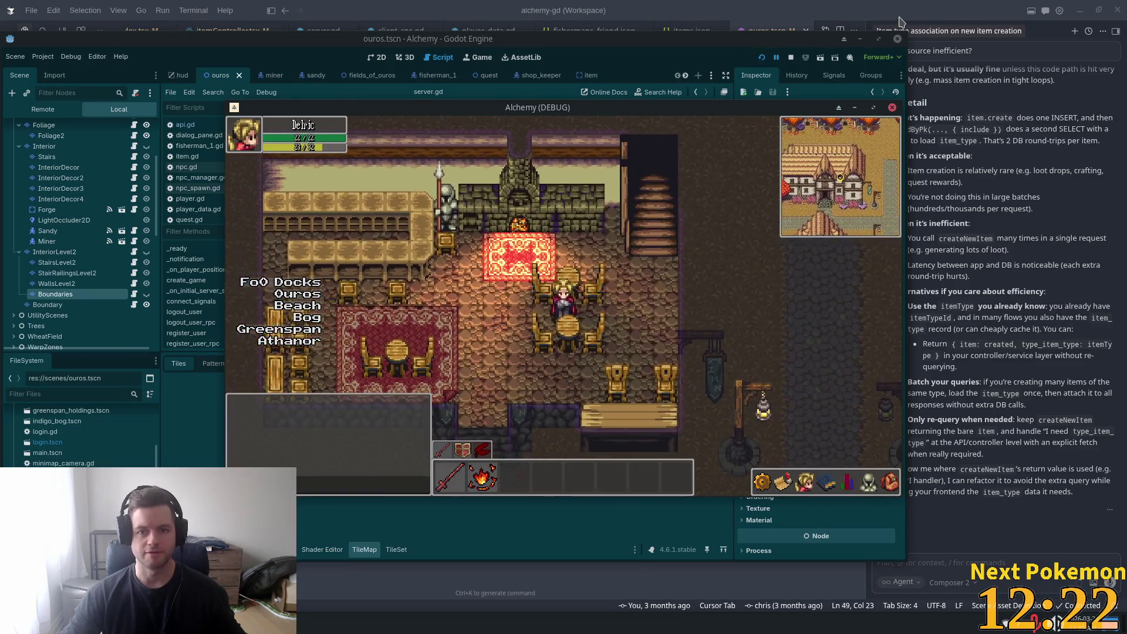
pyautogui.hotkey('alt', 'Tab')
pyautogui.hotkey('alt', 'Tab')
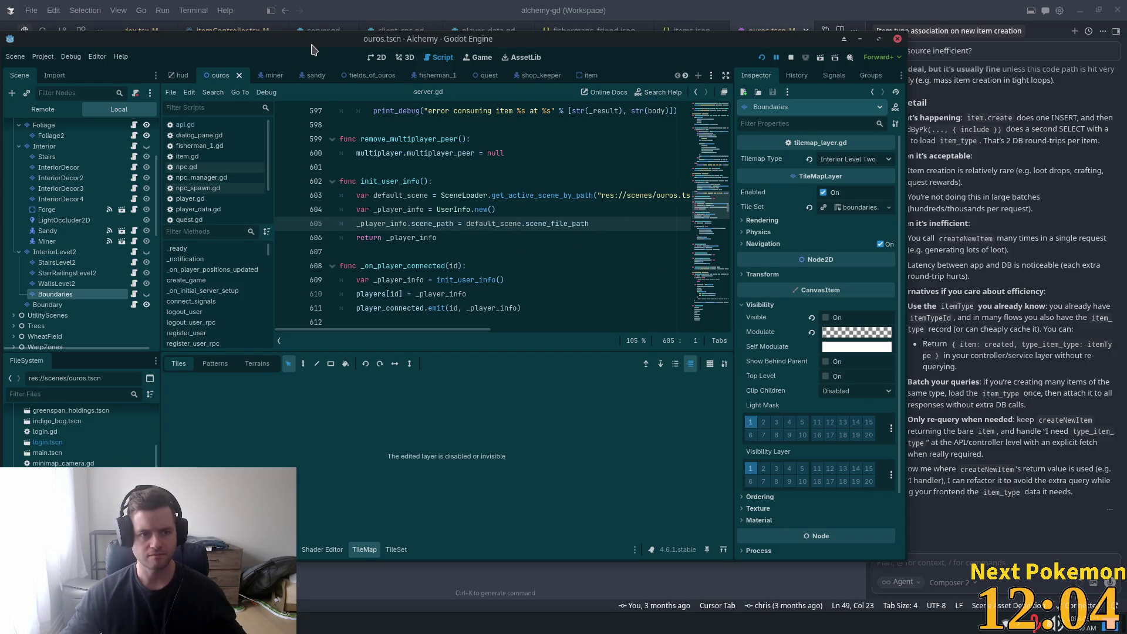
# Step: Maximize the editor, inspect the StairRailingsLevel2 and InteriorLevel2 layers, and return to the 2D view
pyautogui.moveTo(317, 43); pyautogui.dragTo(317, 19)
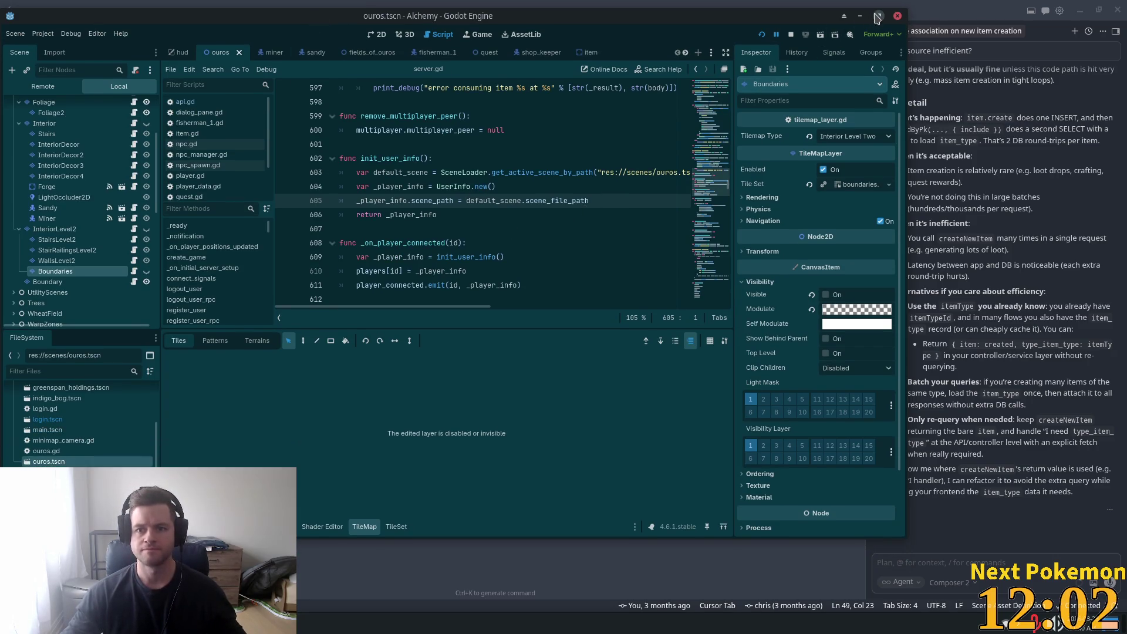
pyautogui.click(879, 16)
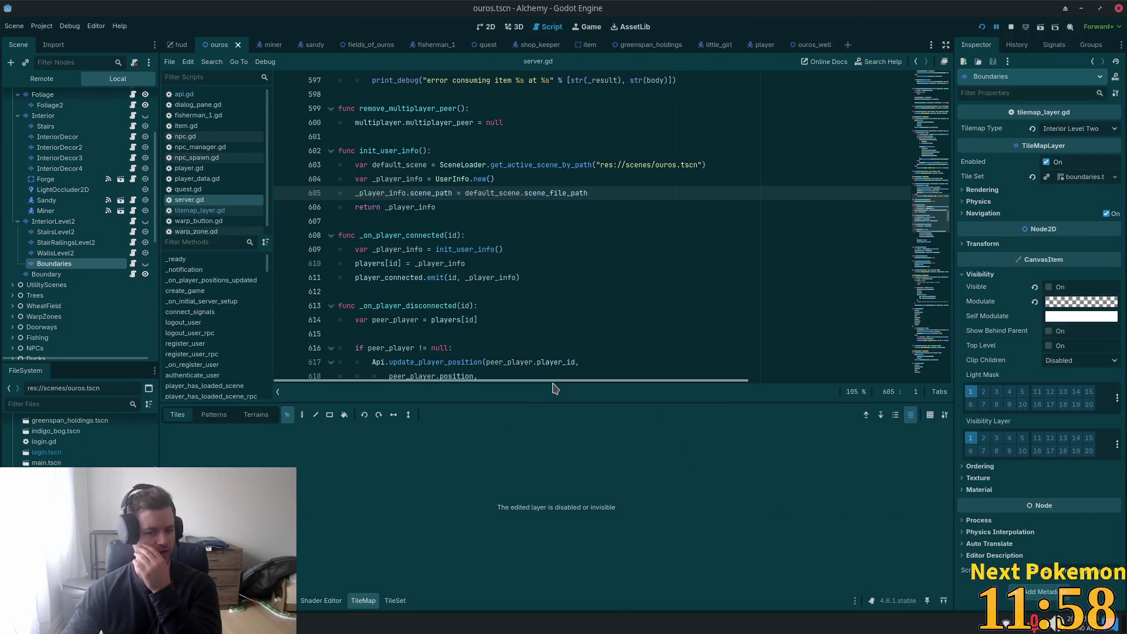
pyautogui.moveTo(564, 407); pyautogui.dragTo(571, 442)
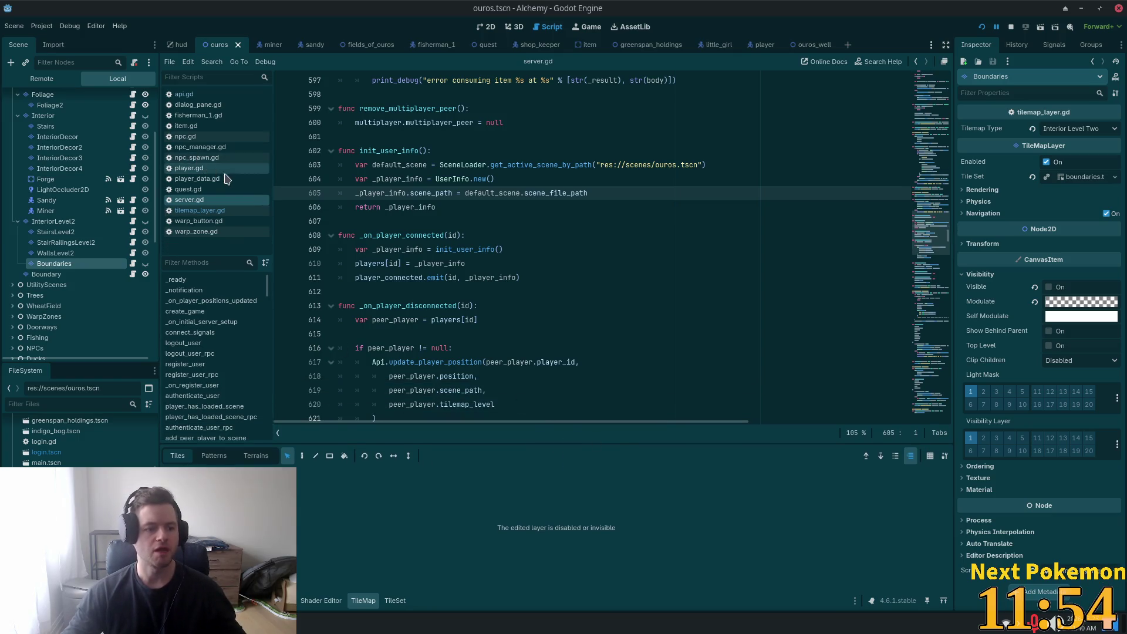
pyautogui.scroll(3, 76, 293)
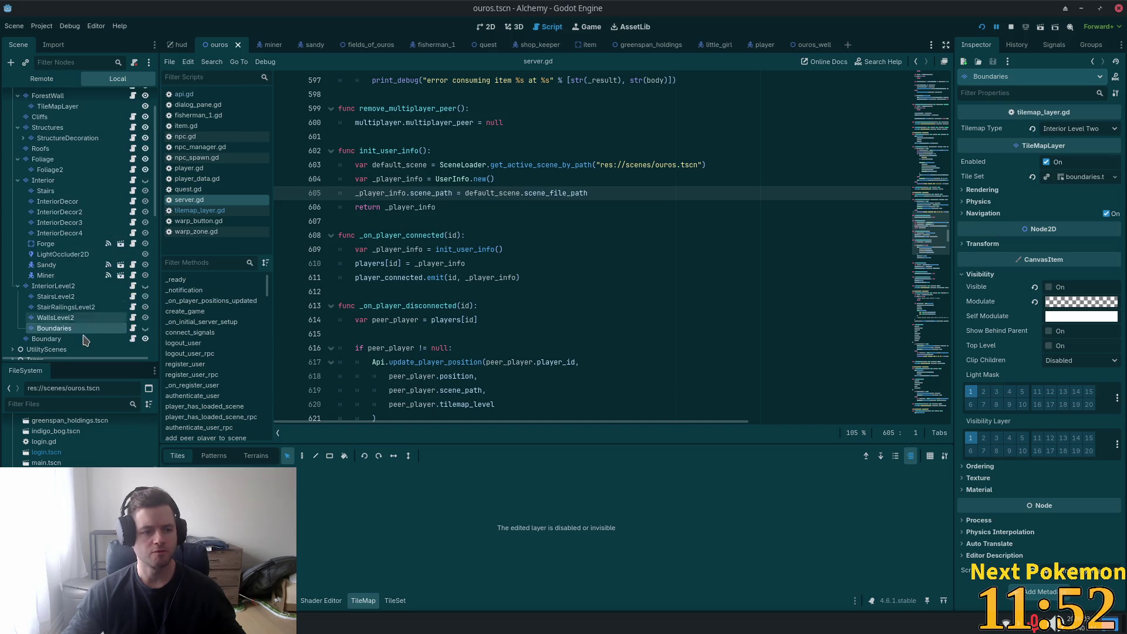
pyautogui.click(66, 308)
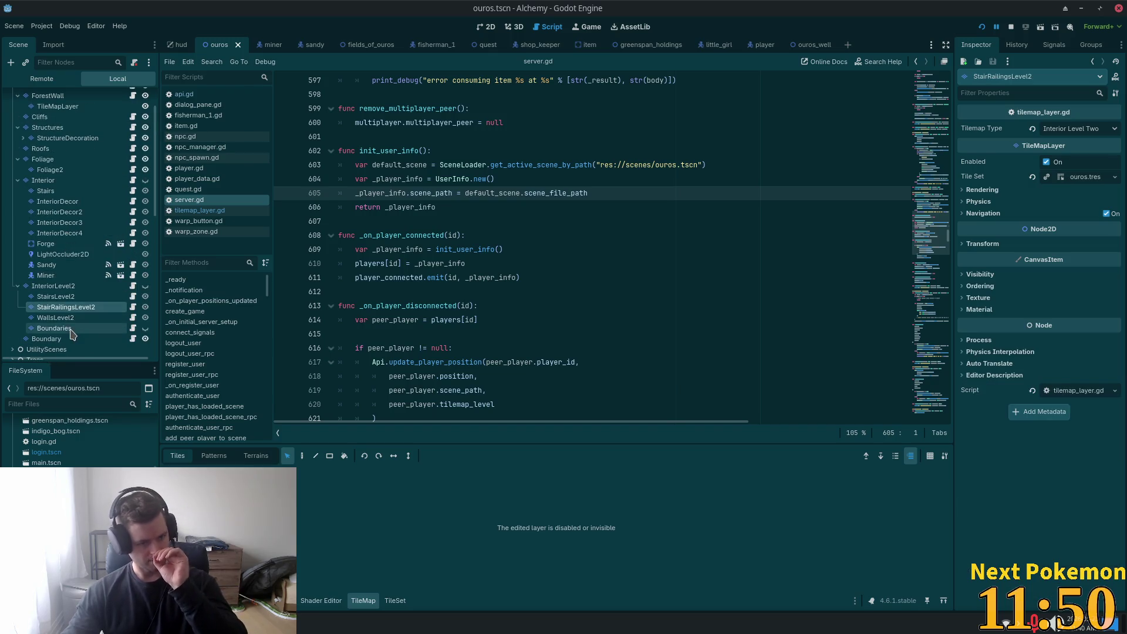
pyautogui.click(56, 286)
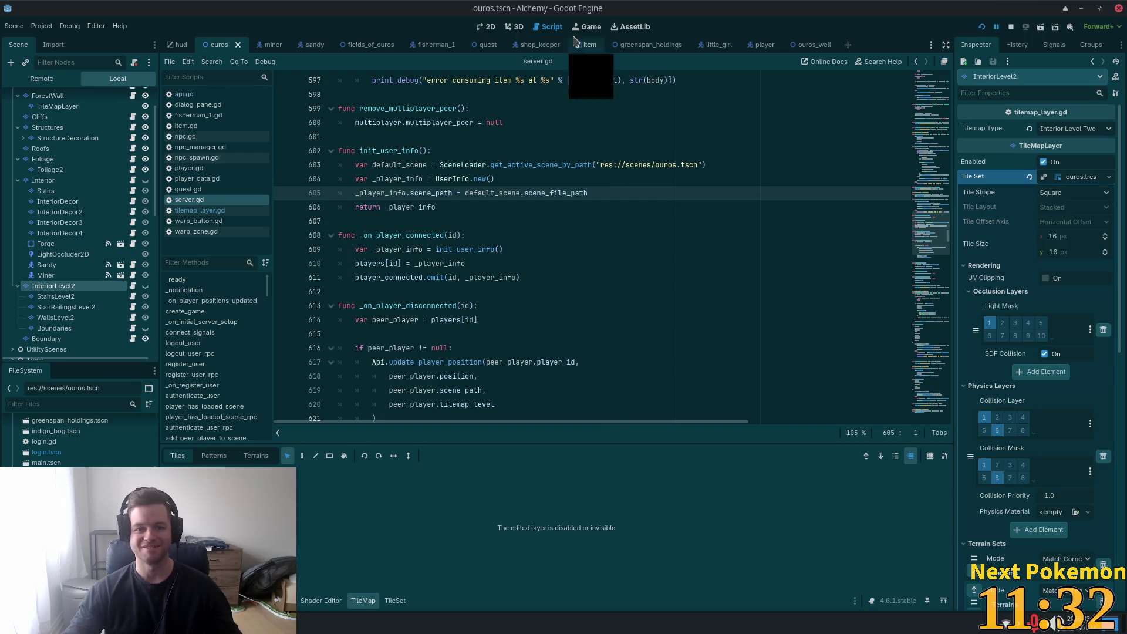
pyautogui.click(488, 27)
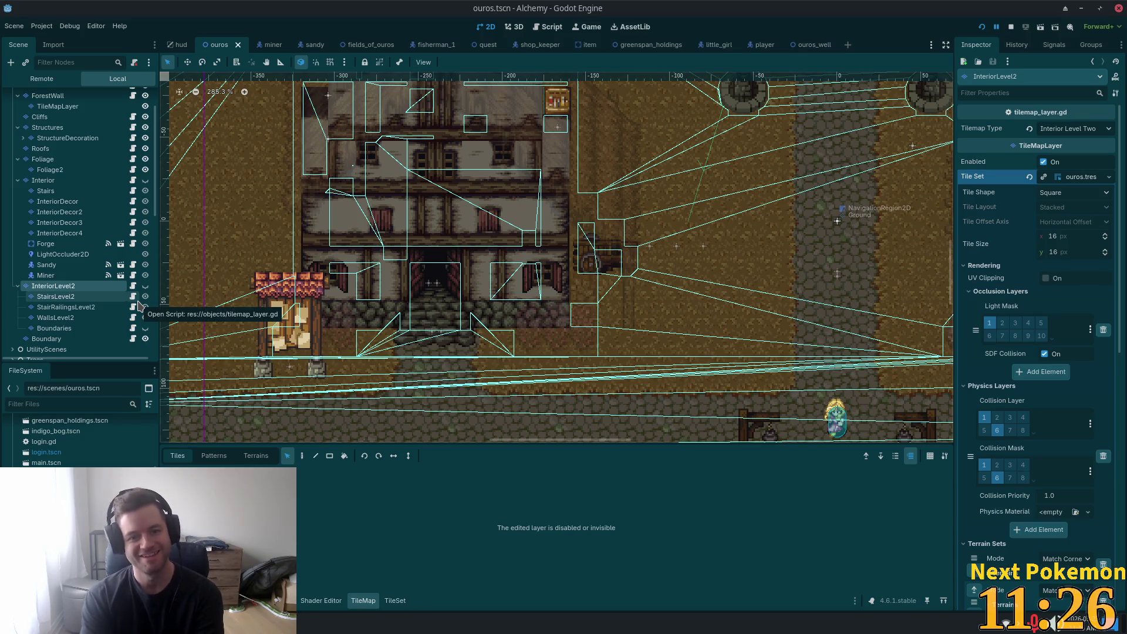
# Step: Hide Structures, show InteriorLevel2, frame the upstairs building, and start adding a node with Ctrl+A
pyautogui.click(145, 127)
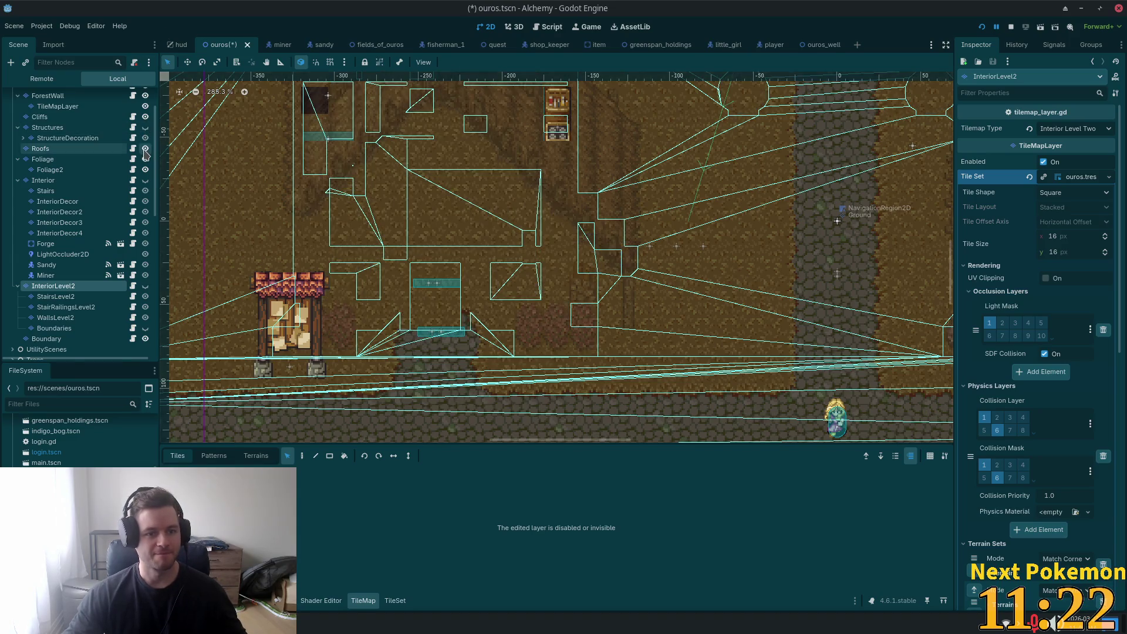
pyautogui.click(147, 287)
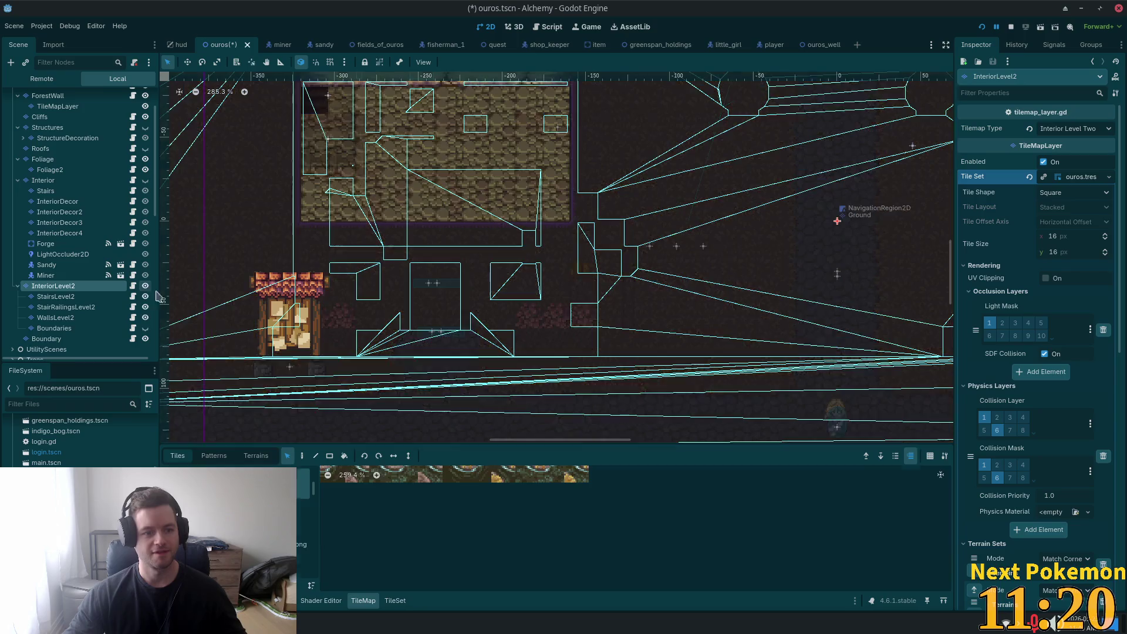
pyautogui.scroll(3, 485, 302)
pyautogui.moveTo(485, 303); pyautogui.dragTo(507, 371)
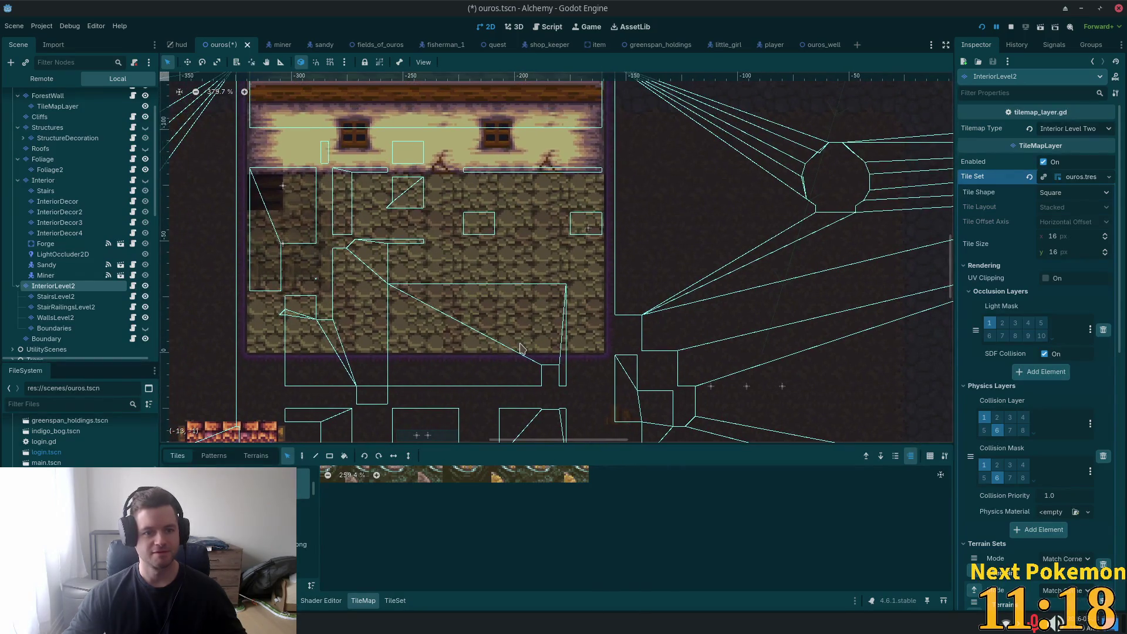
pyautogui.scroll(-2, 354, 252)
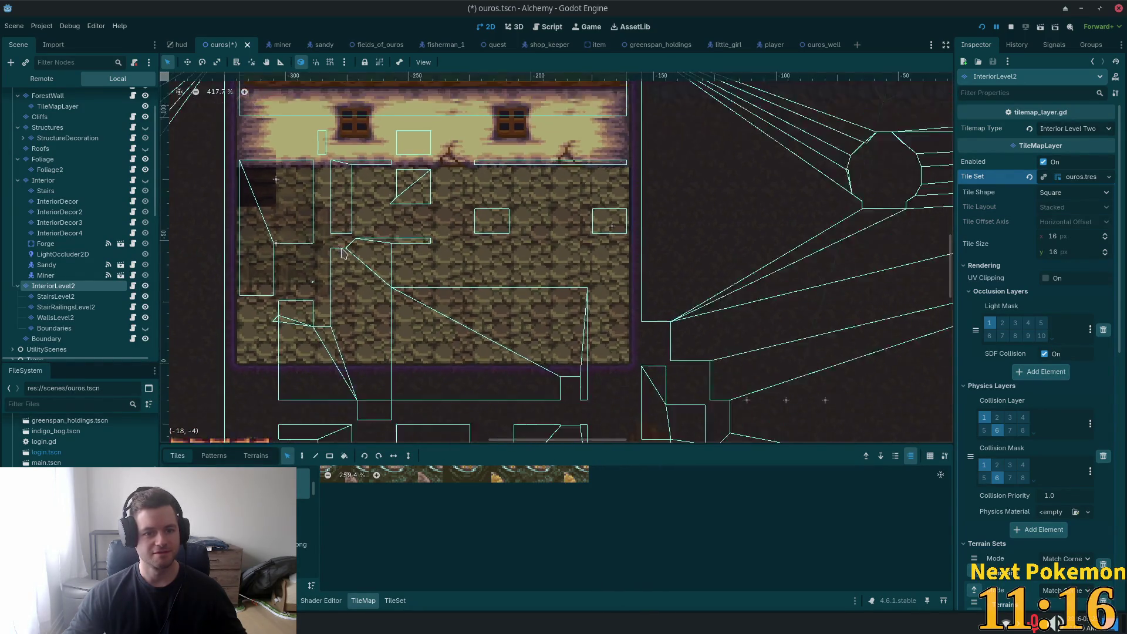
pyautogui.scroll(-5, 612, 172)
pyautogui.scroll(10, 614, 178)
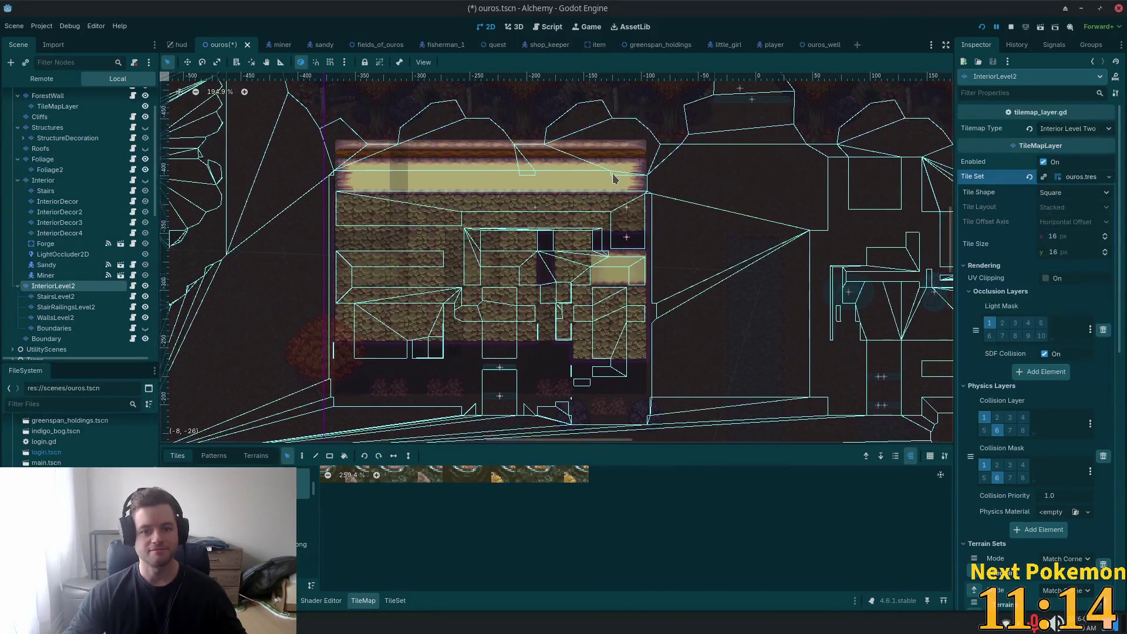
pyautogui.scroll(3, 654, 378)
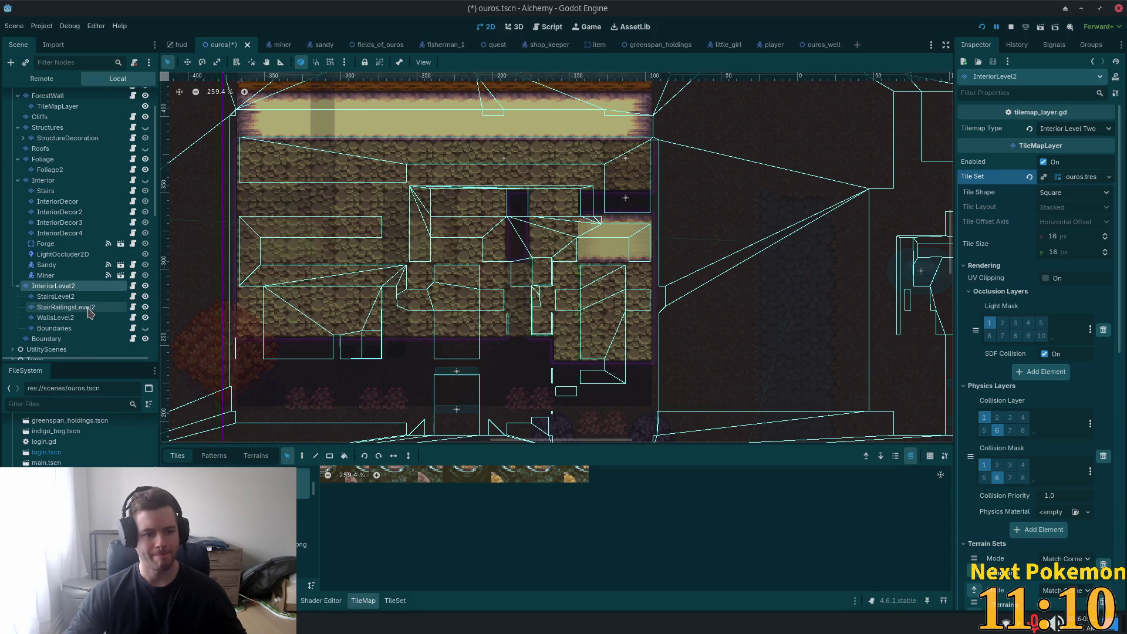
pyautogui.hotkey('ctrl', 'a')
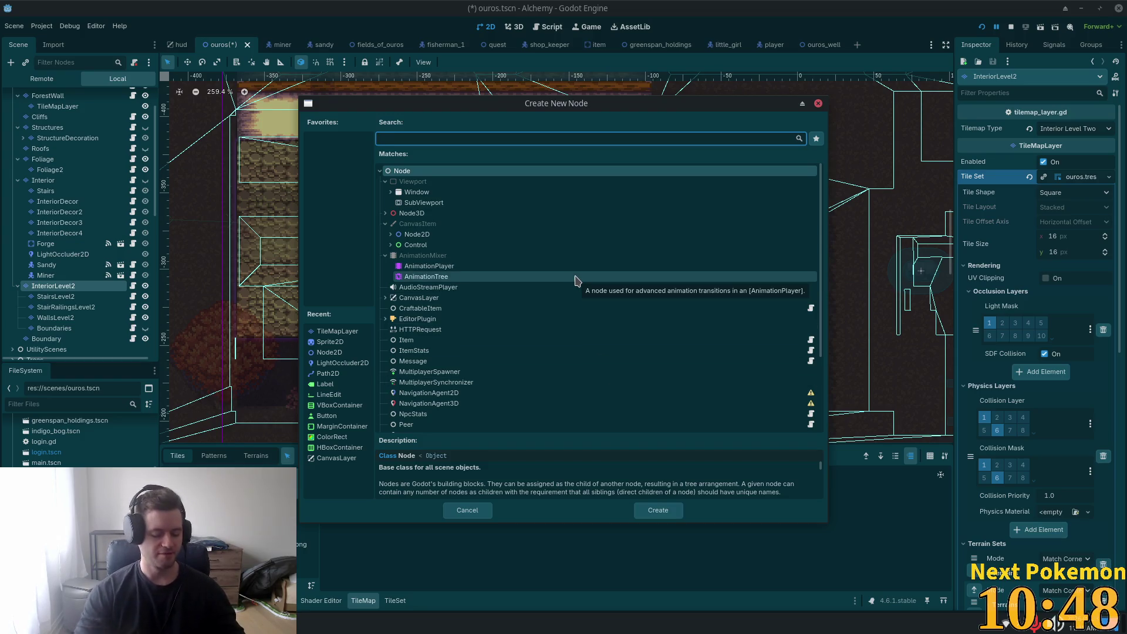
# Step: Search 'tilemap' and add a TileMapLayer node under InteriorLevel2
pyautogui.write('tilemap')
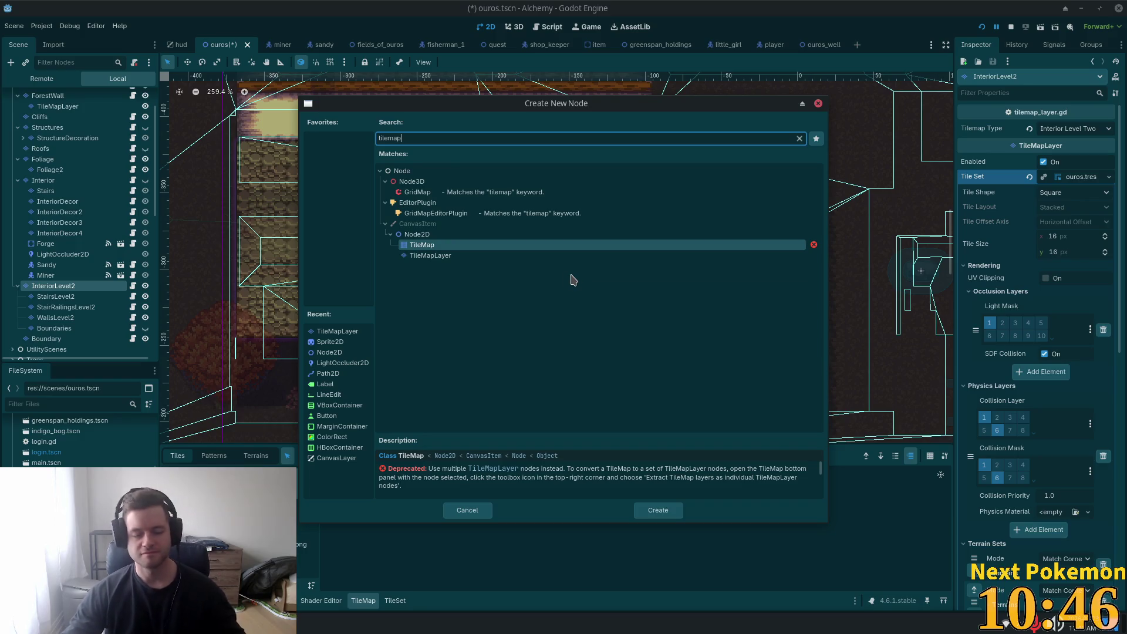
pyautogui.doubleClick(456, 255)
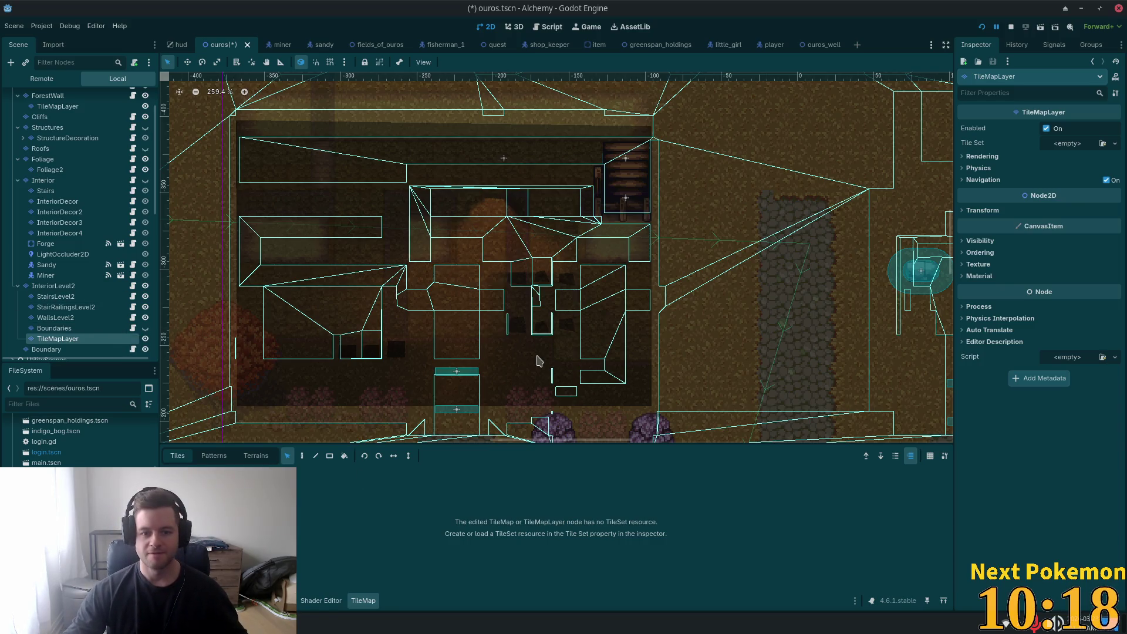
pyautogui.scroll(-3, 372, 272)
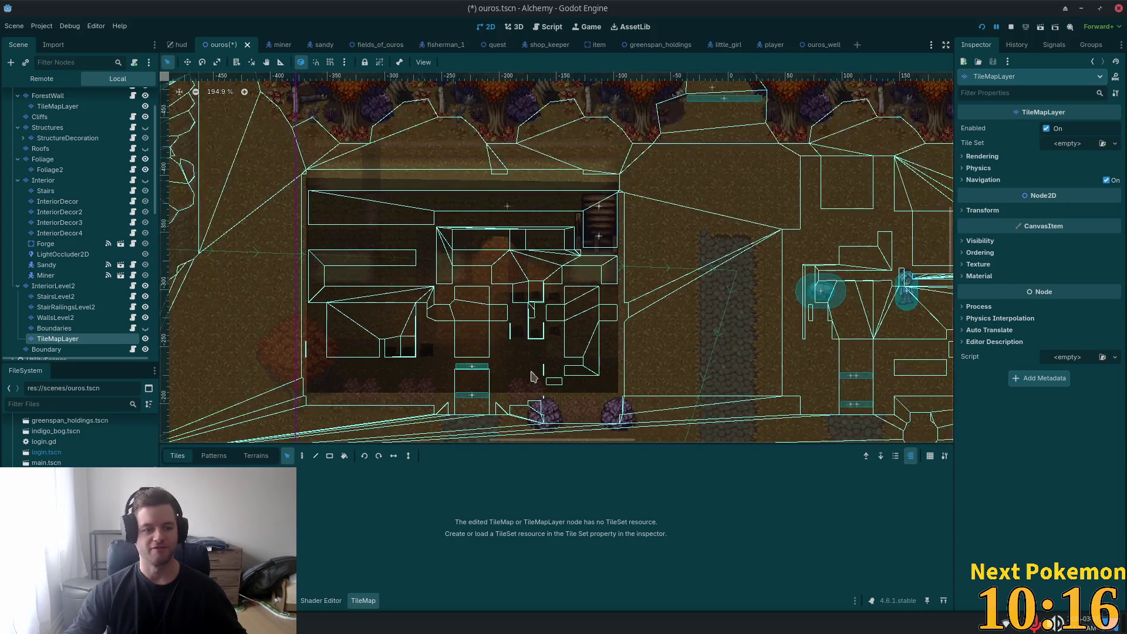
pyautogui.scroll(3, 447, 330)
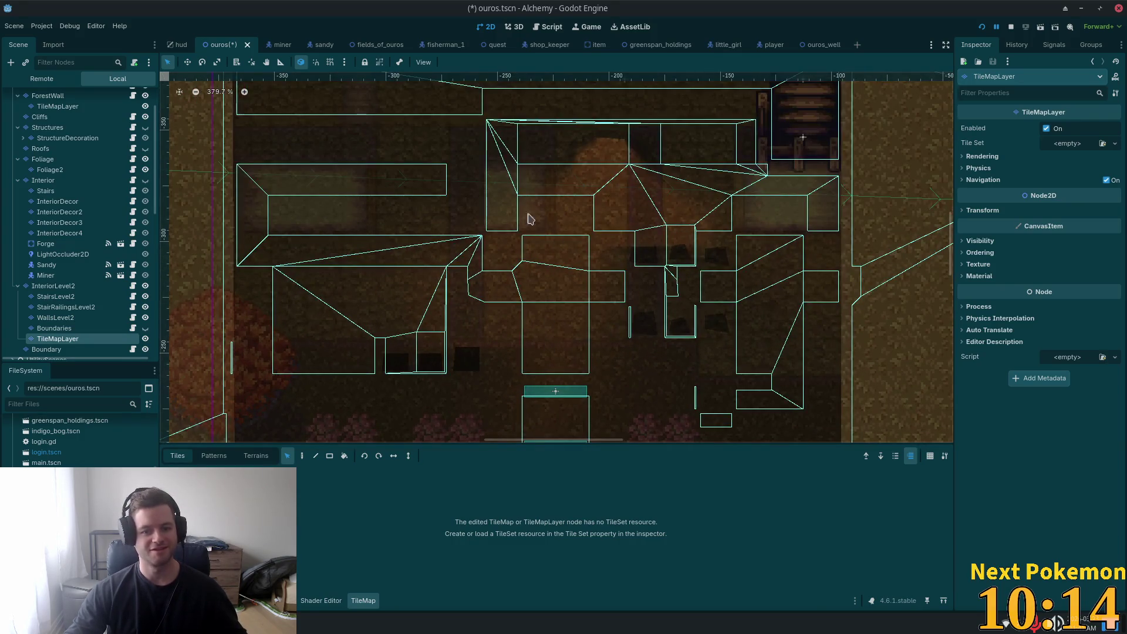
pyautogui.scroll(-5, 539, 294)
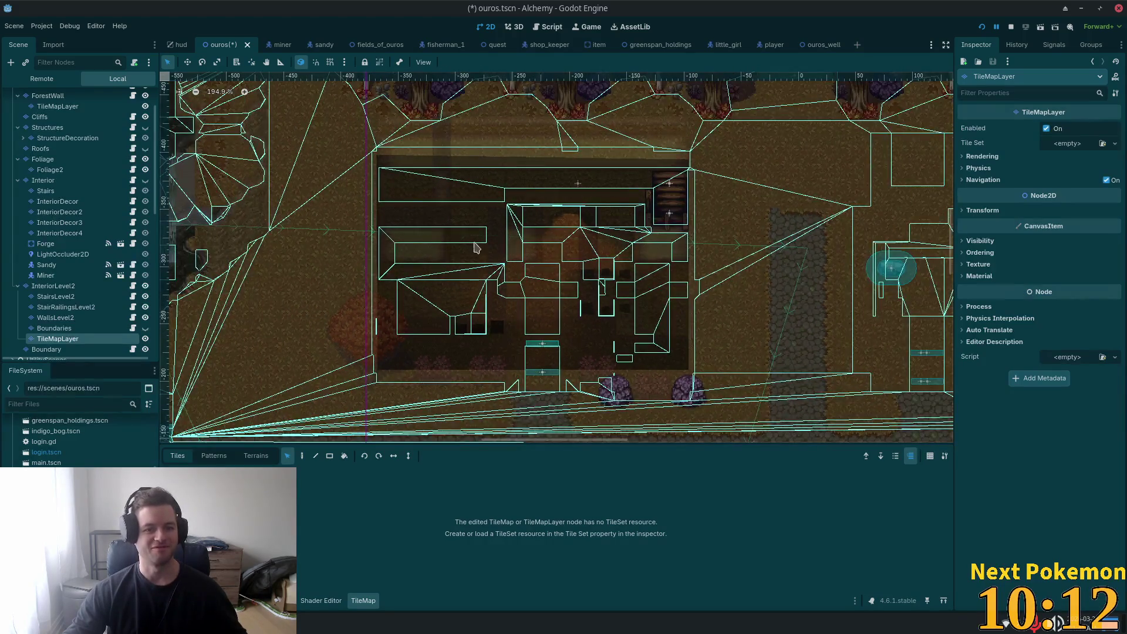
pyautogui.click(65, 287)
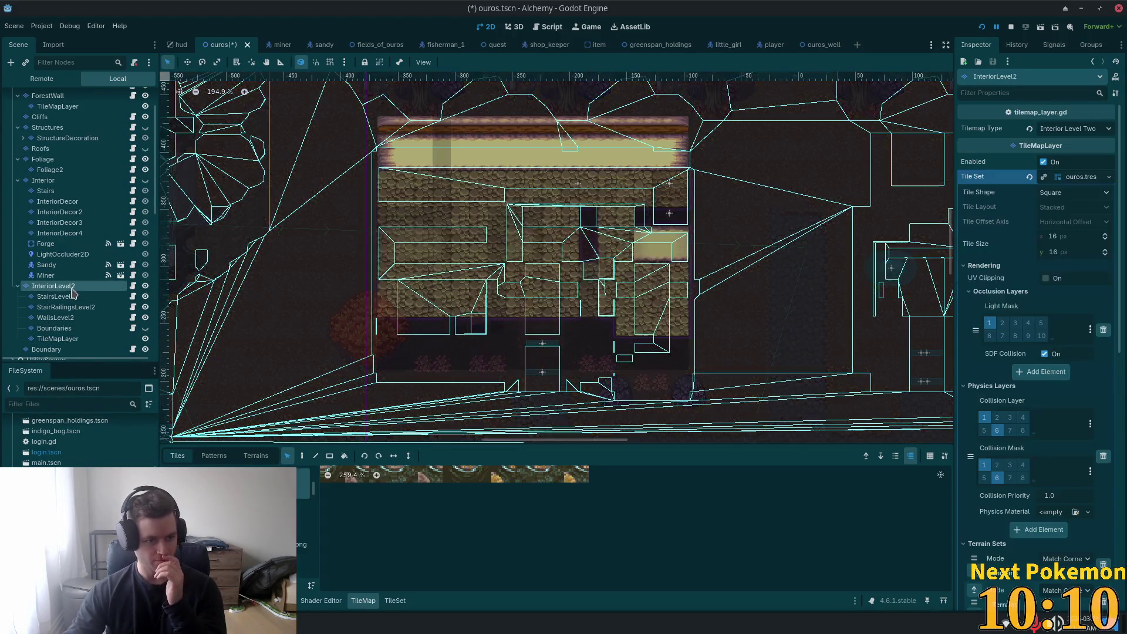
pyautogui.click(75, 340)
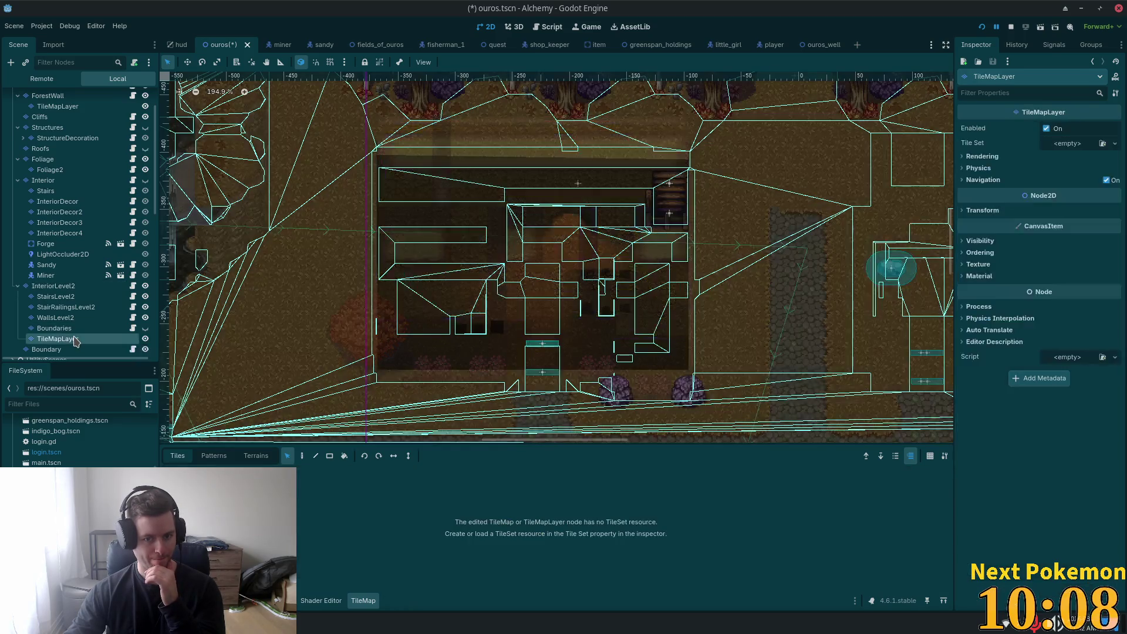
pyautogui.scroll(4, 615, 276)
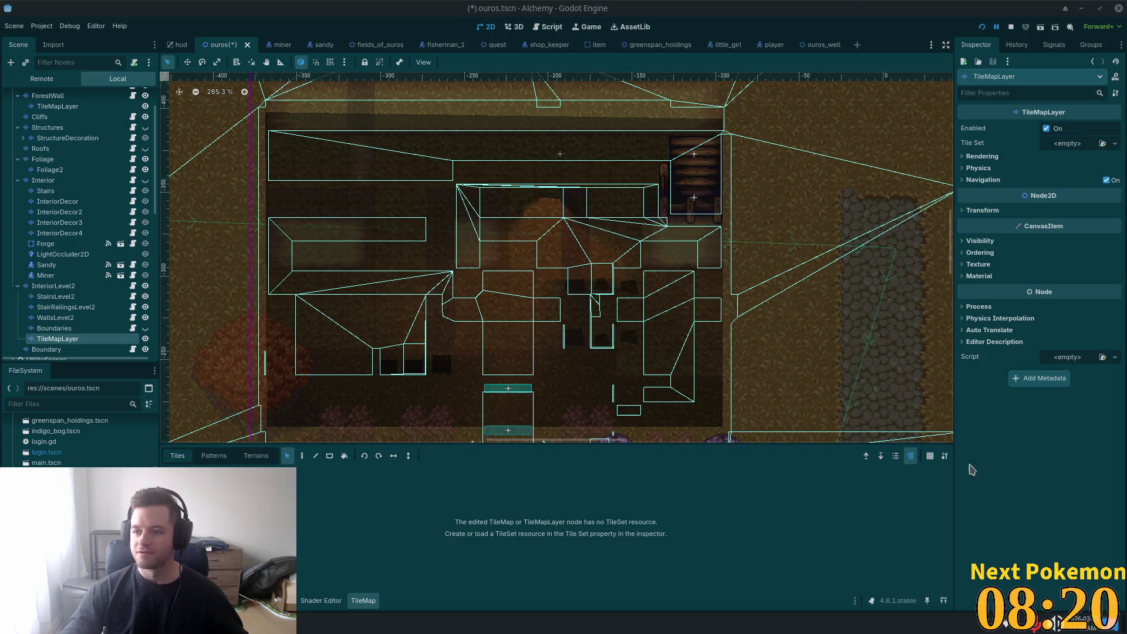
pyautogui.scroll(2, 620, 335)
pyautogui.scroll(3, 557, 326)
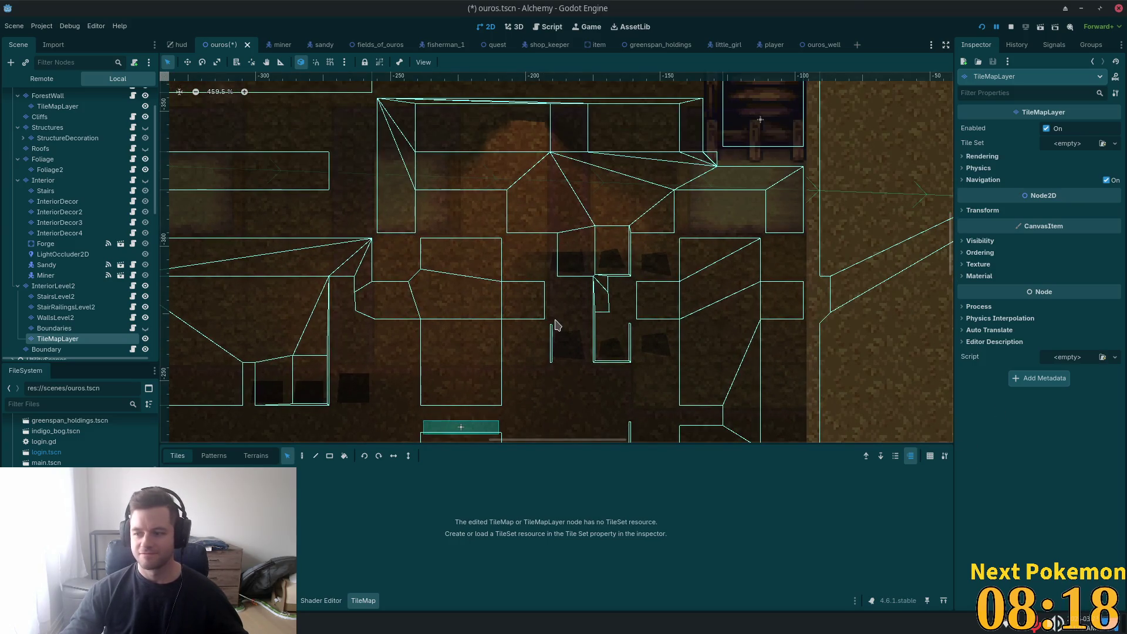
pyautogui.scroll(1, 558, 324)
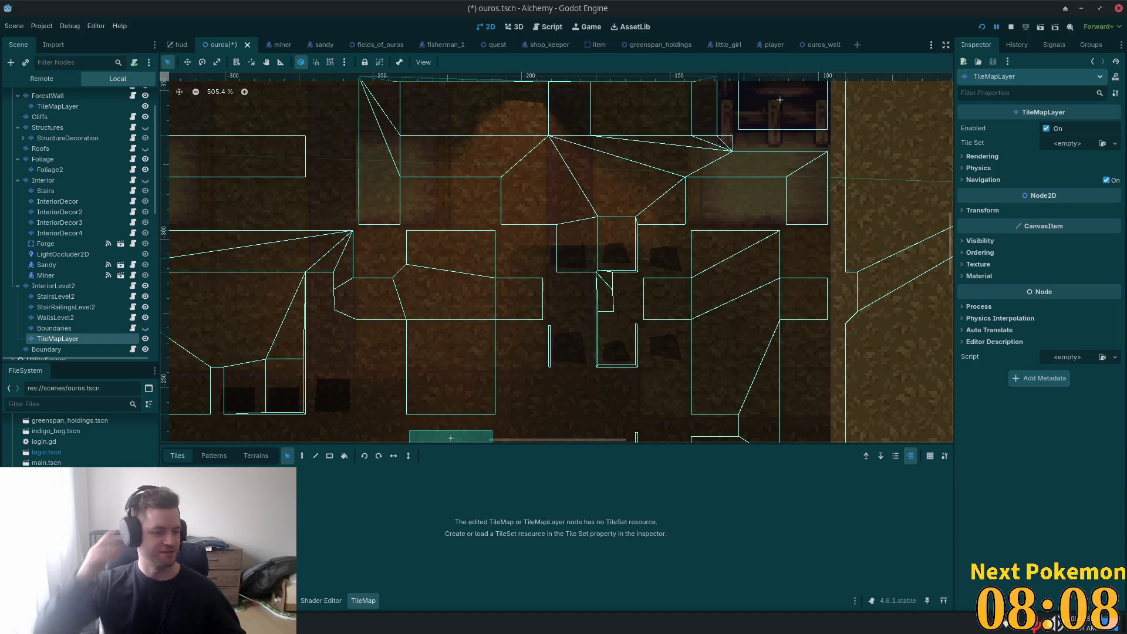
pyautogui.scroll(-2, 496, 311)
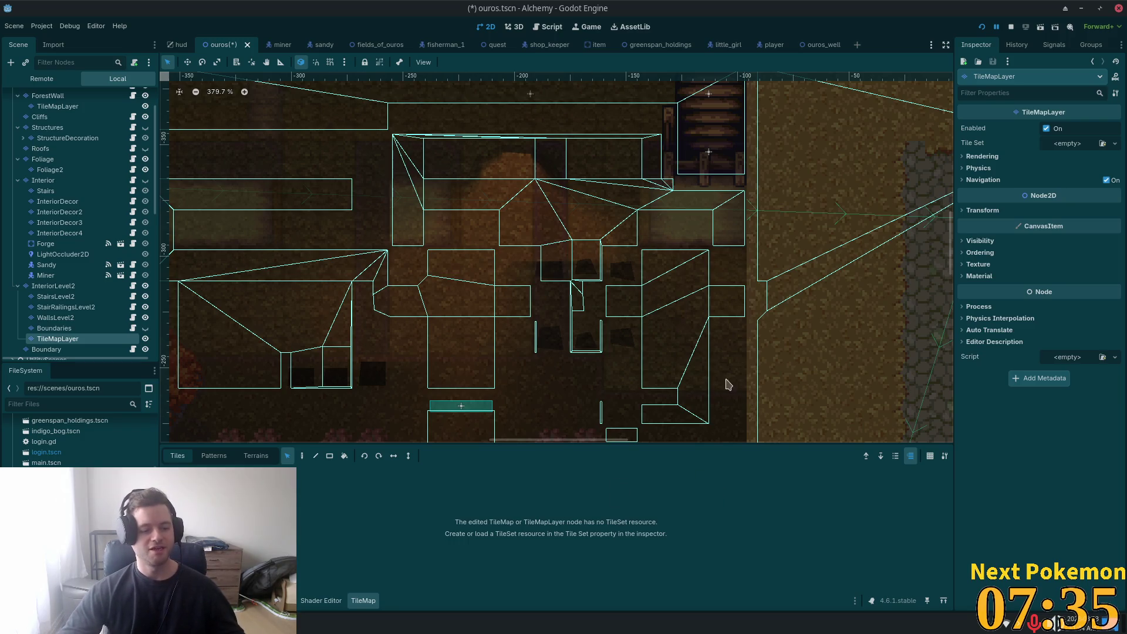
pyautogui.scroll(-5, 687, 291)
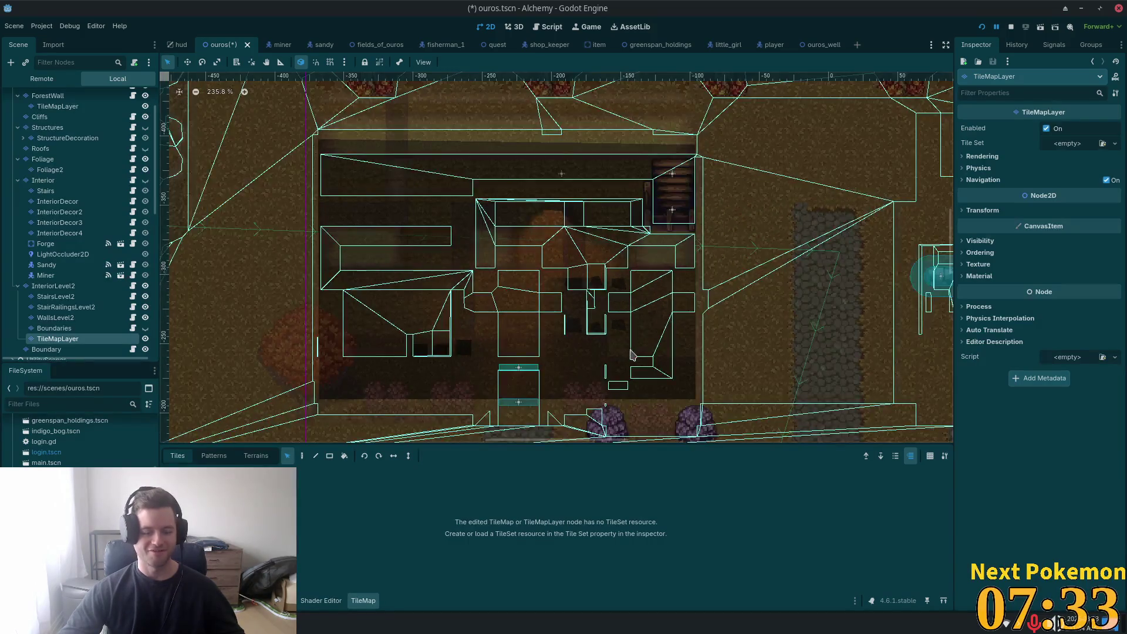
pyautogui.scroll(6, 634, 354)
pyautogui.scroll(-1, 640, 307)
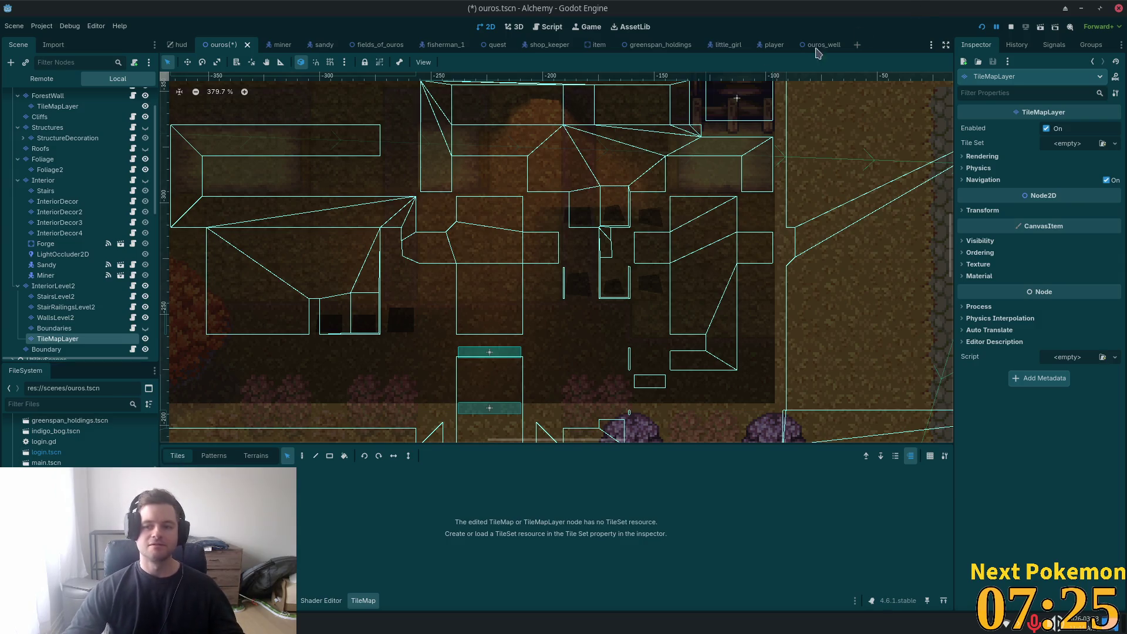
# Step: Quick Load ouros.tres as the new TileMapLayer's Tile Set
pyautogui.click(1114, 144)
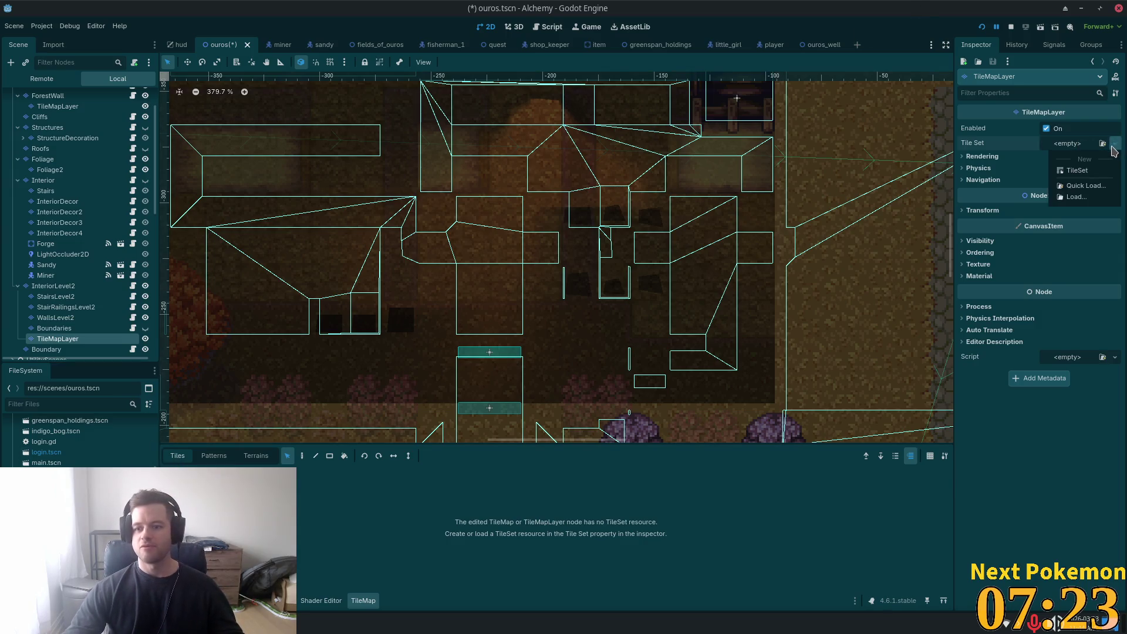
pyautogui.click(1086, 186)
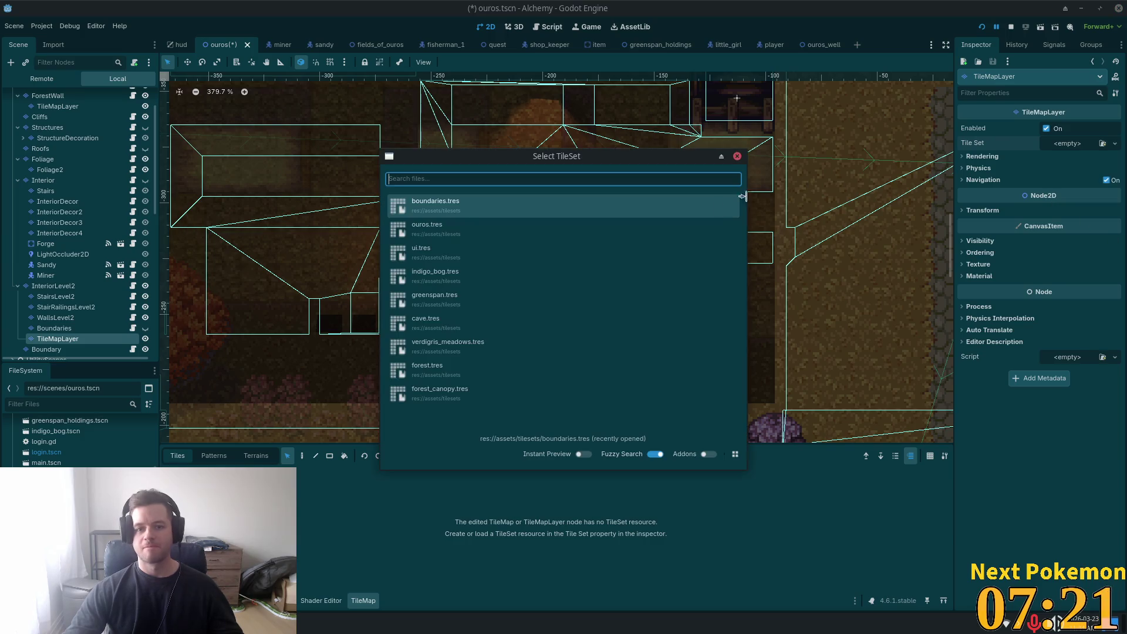
pyautogui.click(448, 238)
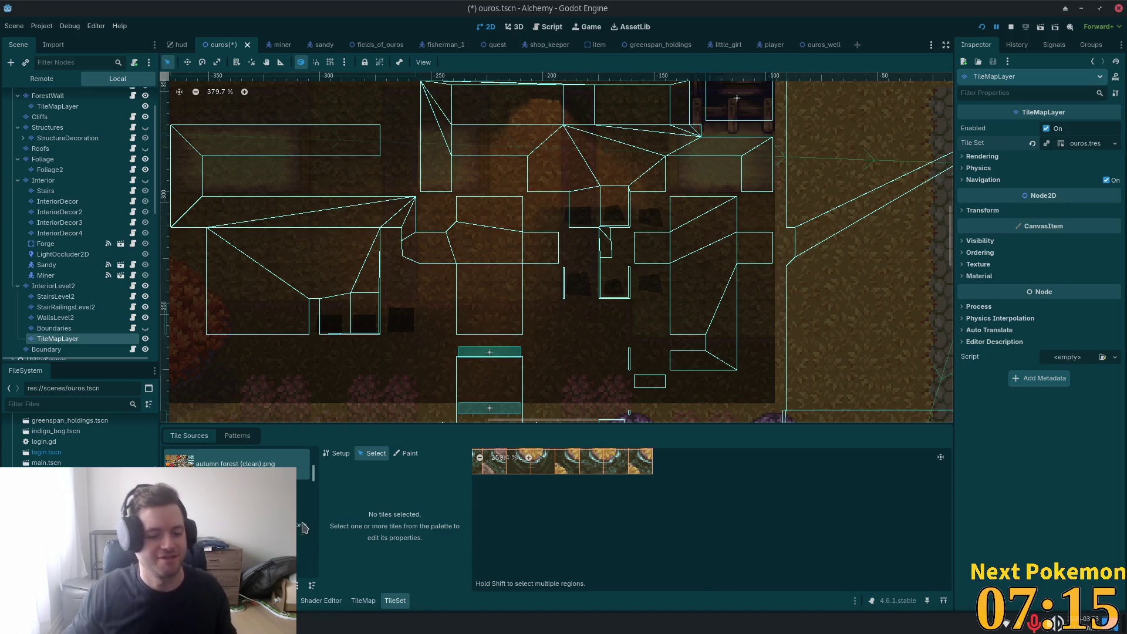
# Step: Scroll through the TileSet panel's Tile Sources list
pyautogui.scroll(2, 306, 505)
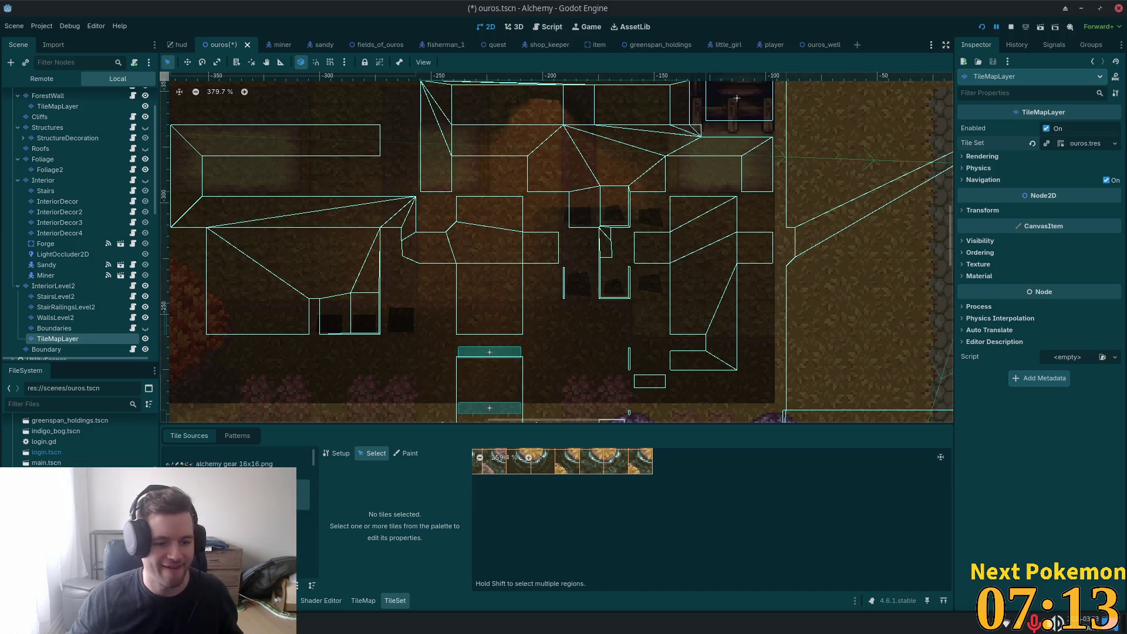
pyautogui.scroll(-1, 313, 466)
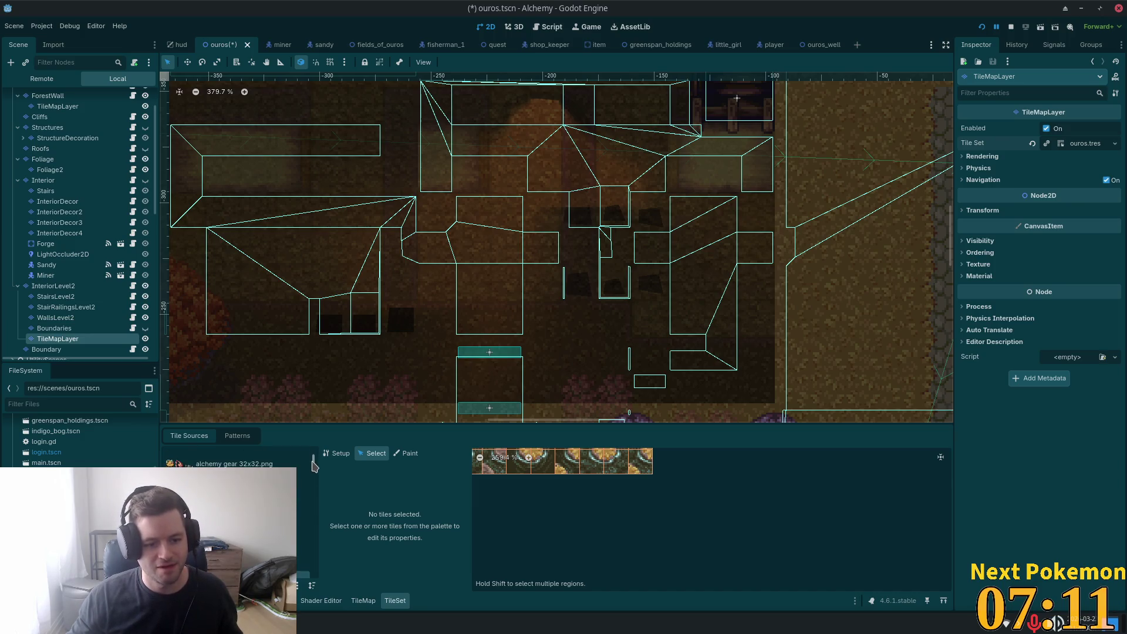
pyautogui.scroll(1, 313, 467)
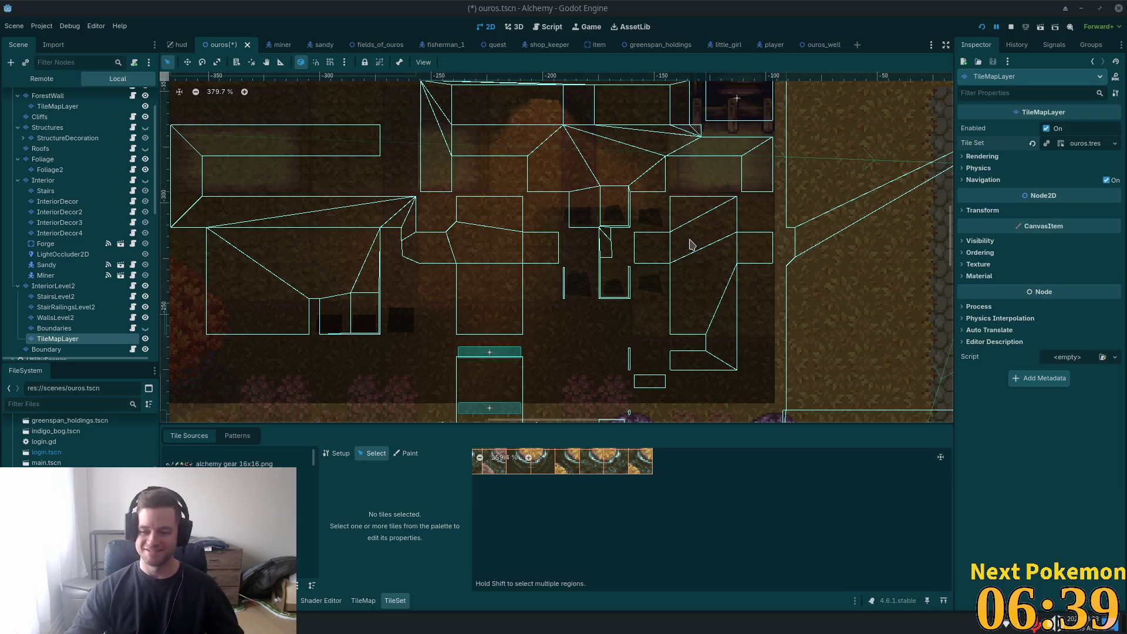
pyautogui.scroll(-2, 303, 522)
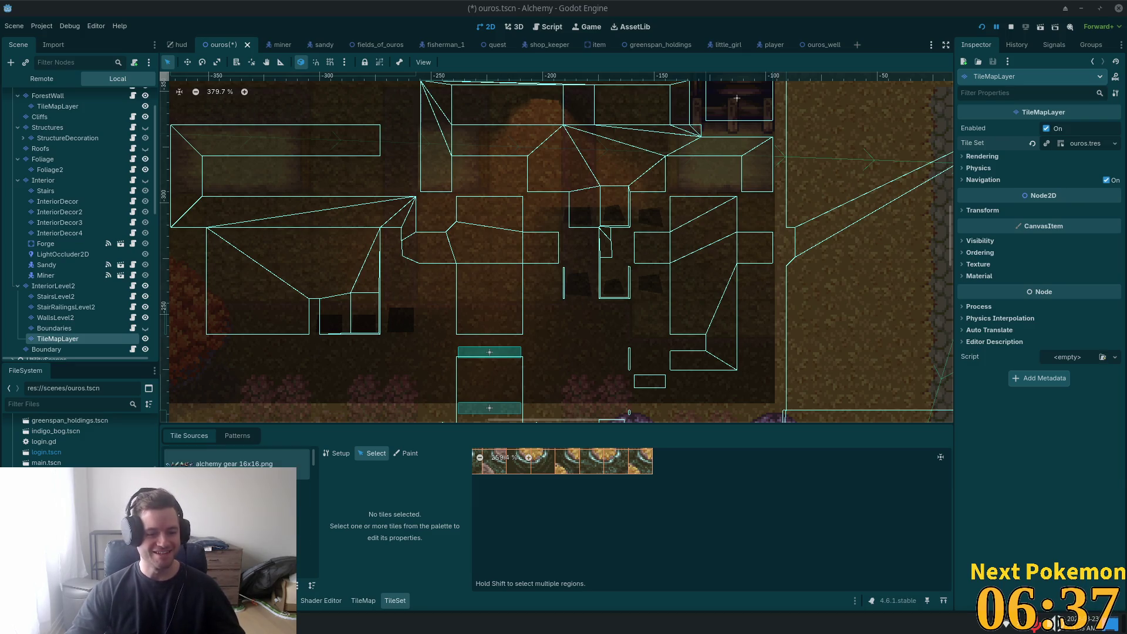
pyautogui.scroll(-3, 303, 522)
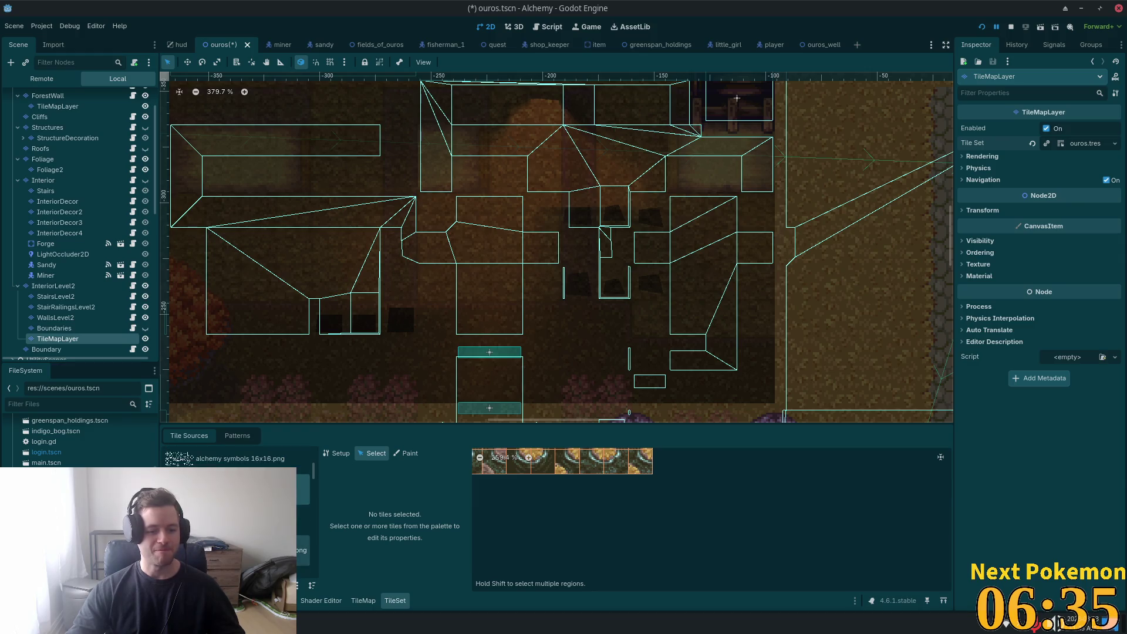
pyautogui.scroll(-3, 303, 523)
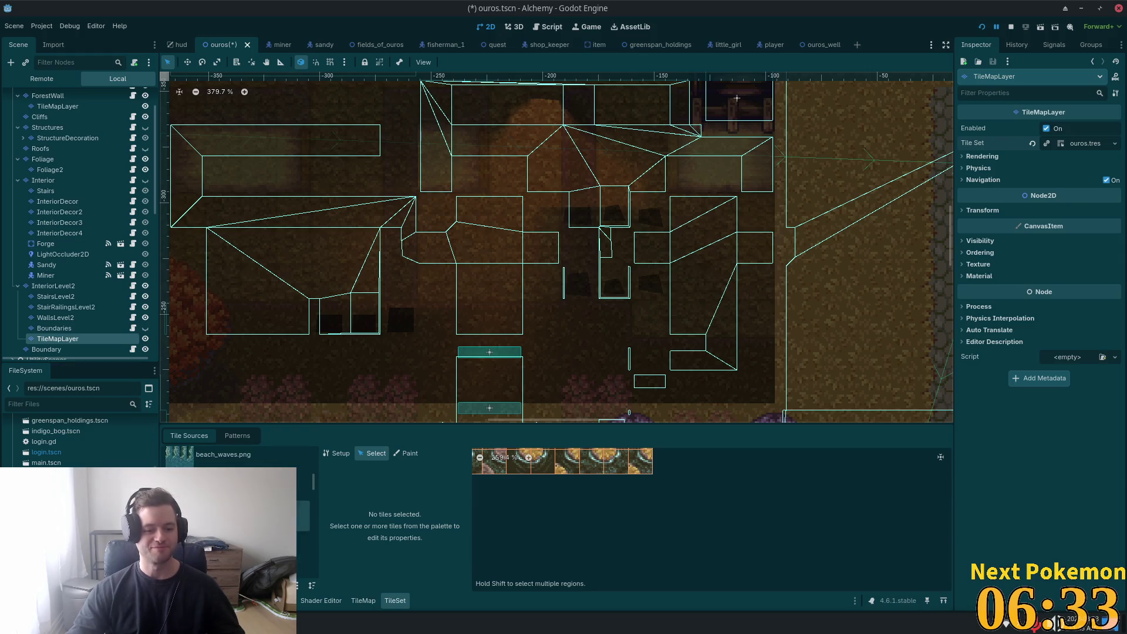
pyautogui.scroll(-2, 303, 523)
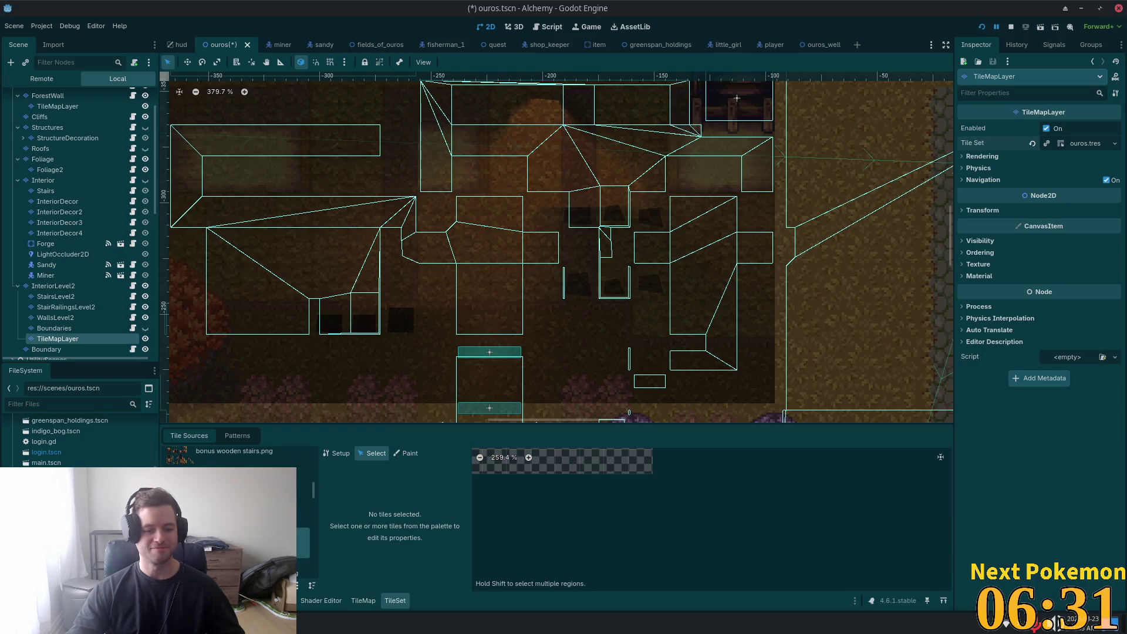
pyautogui.scroll(-1, 681, 416)
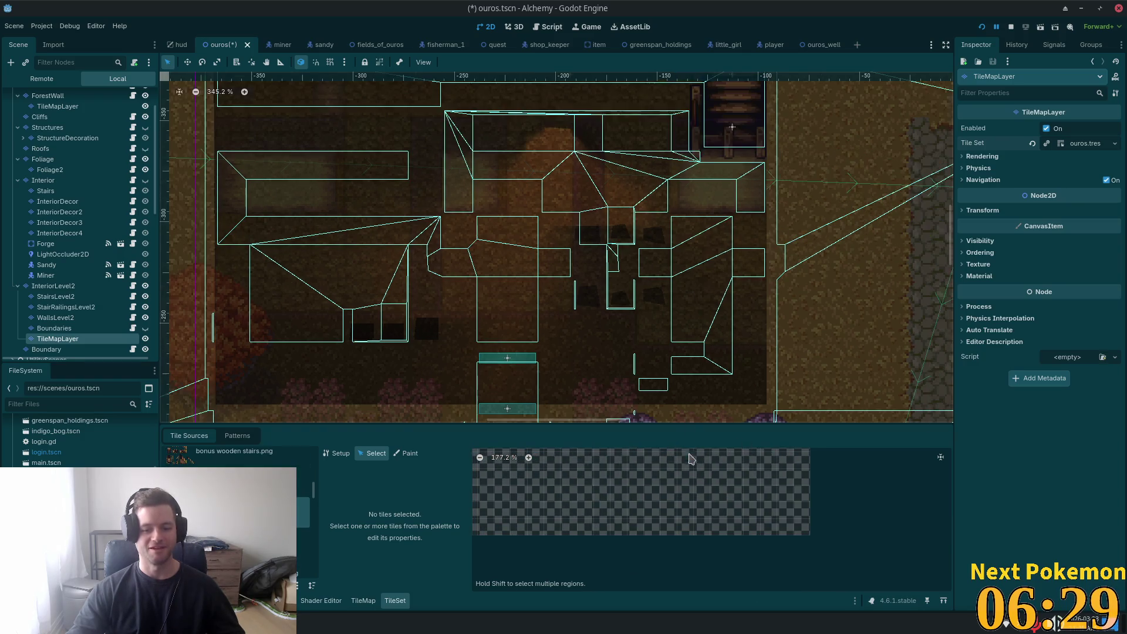
pyautogui.scroll(-3, 695, 499)
pyautogui.scroll(4, 618, 511)
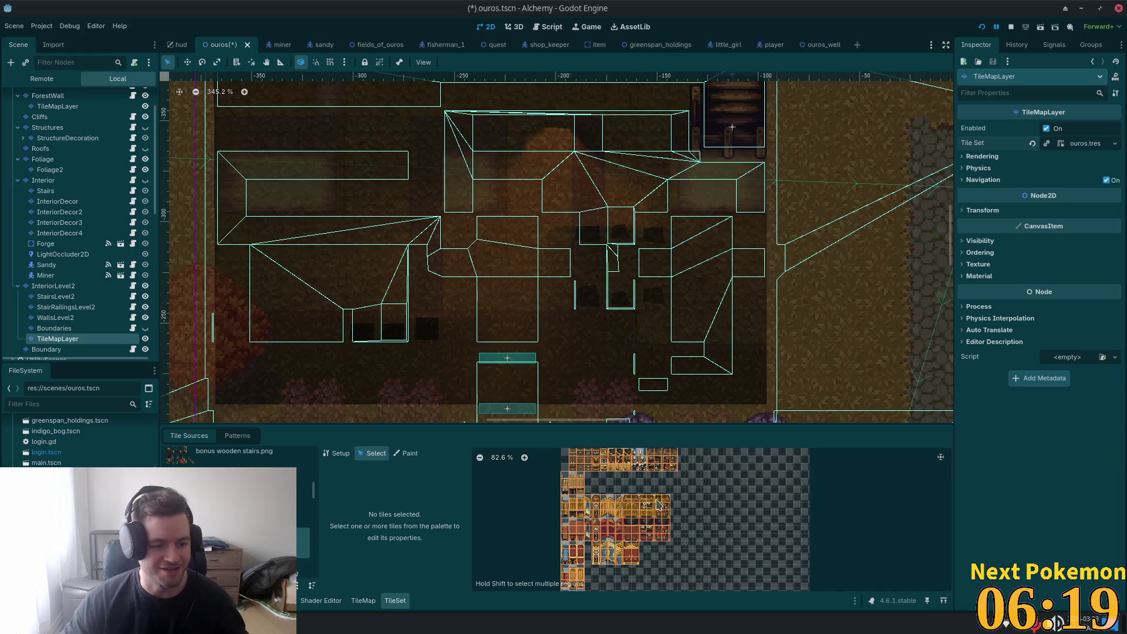
pyautogui.scroll(3, 654, 495)
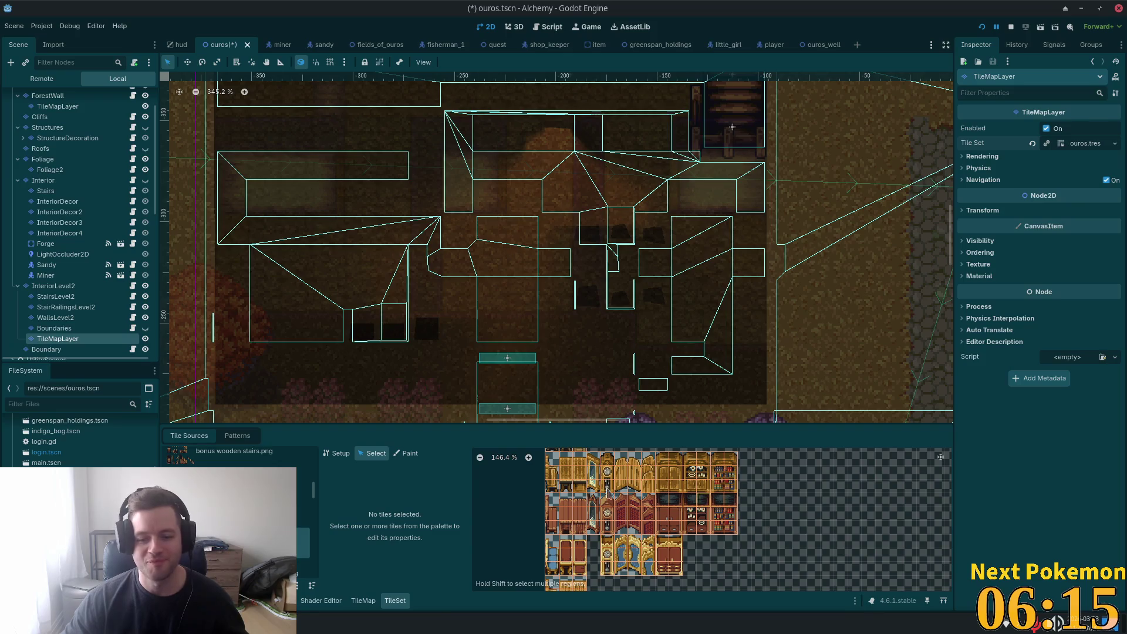
# Step: Step through the furnishings tile sources and drag-select the 2x4 block of bed tiles
pyautogui.click(235, 527)
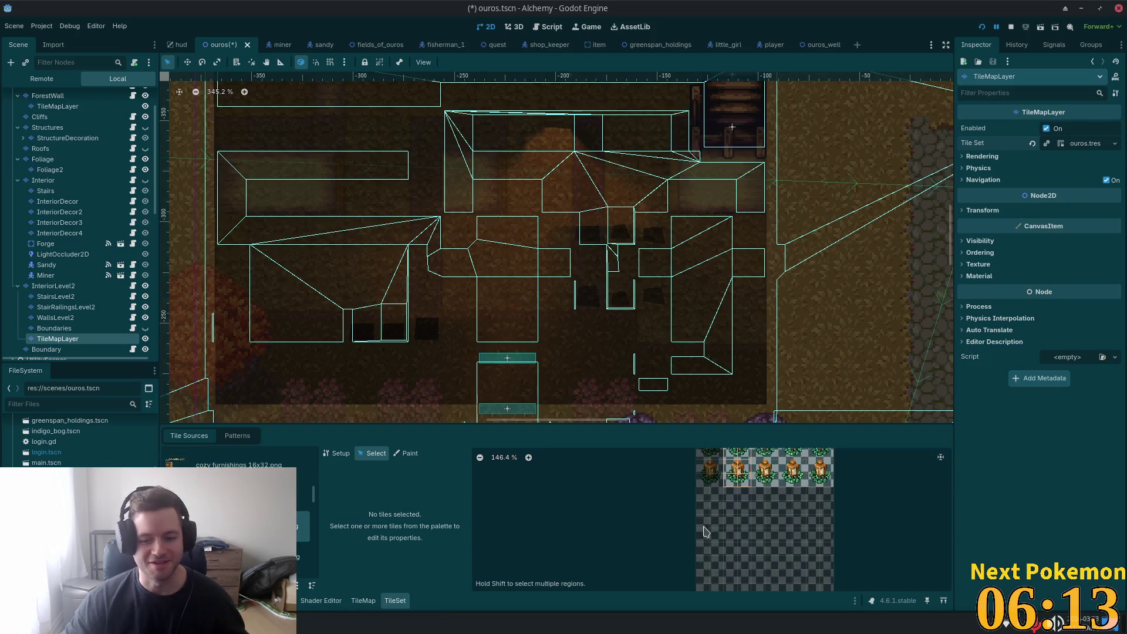
pyautogui.click(235, 499)
pyautogui.scroll(-1, 234, 499)
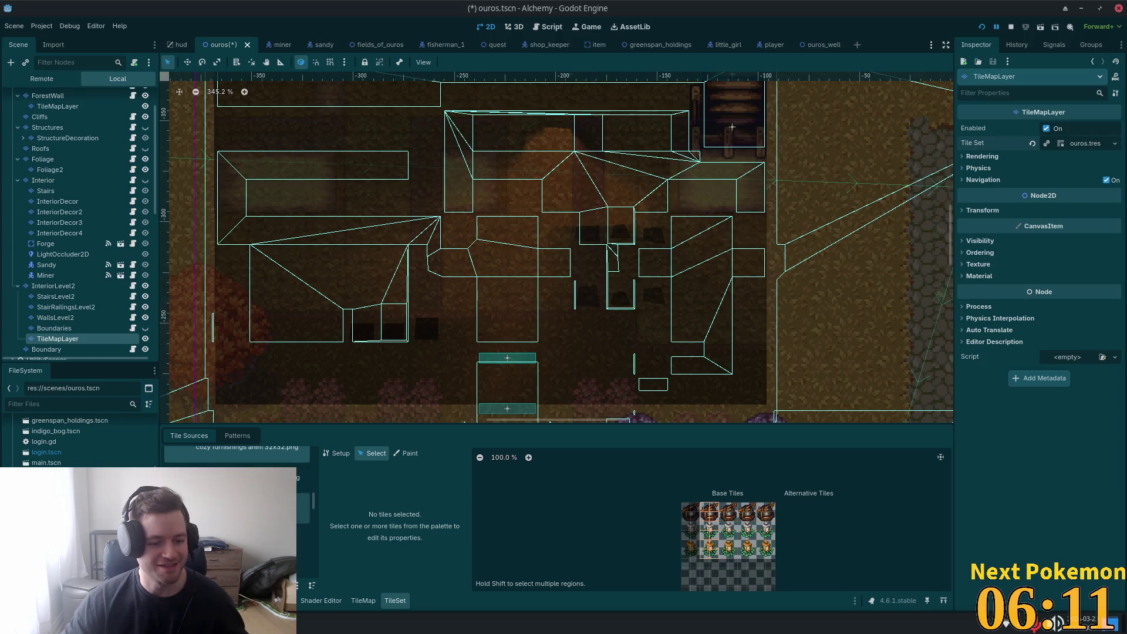
pyautogui.click(235, 479)
pyautogui.scroll(-4, 600, 540)
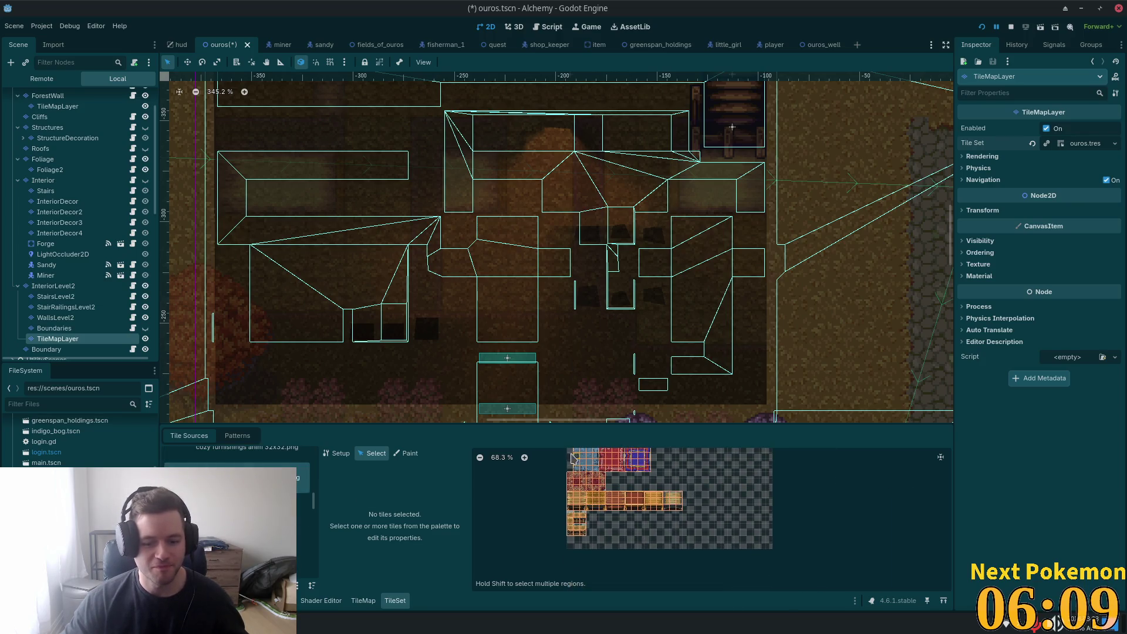
pyautogui.click(302, 508)
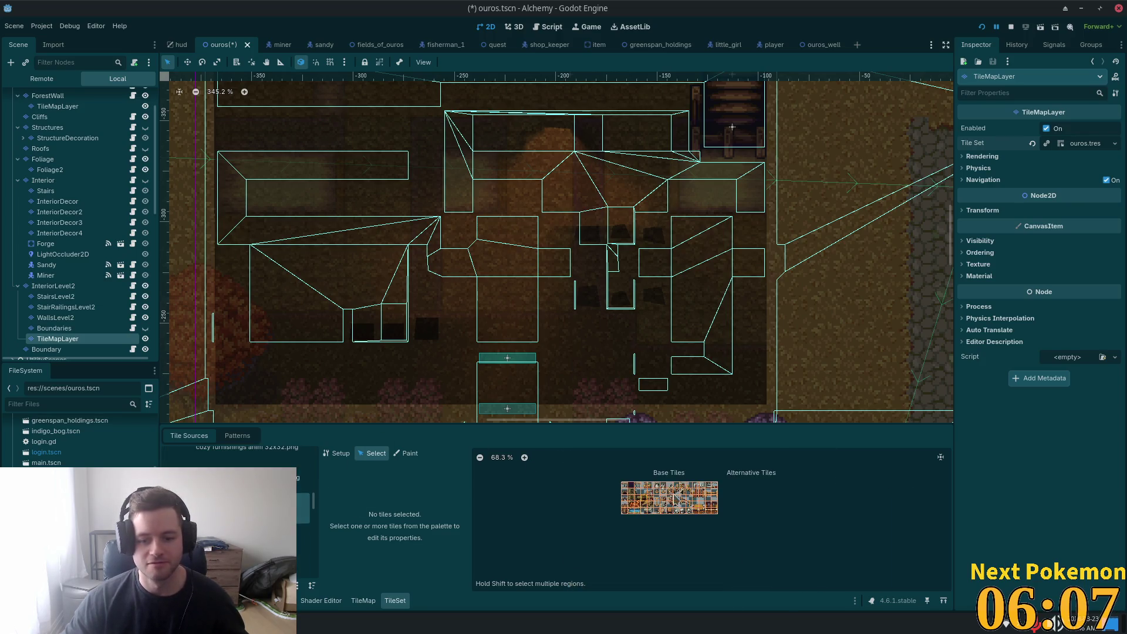
pyautogui.scroll(3, 679, 514)
pyautogui.scroll(2, 677, 523)
pyautogui.scroll(-3, 314, 498)
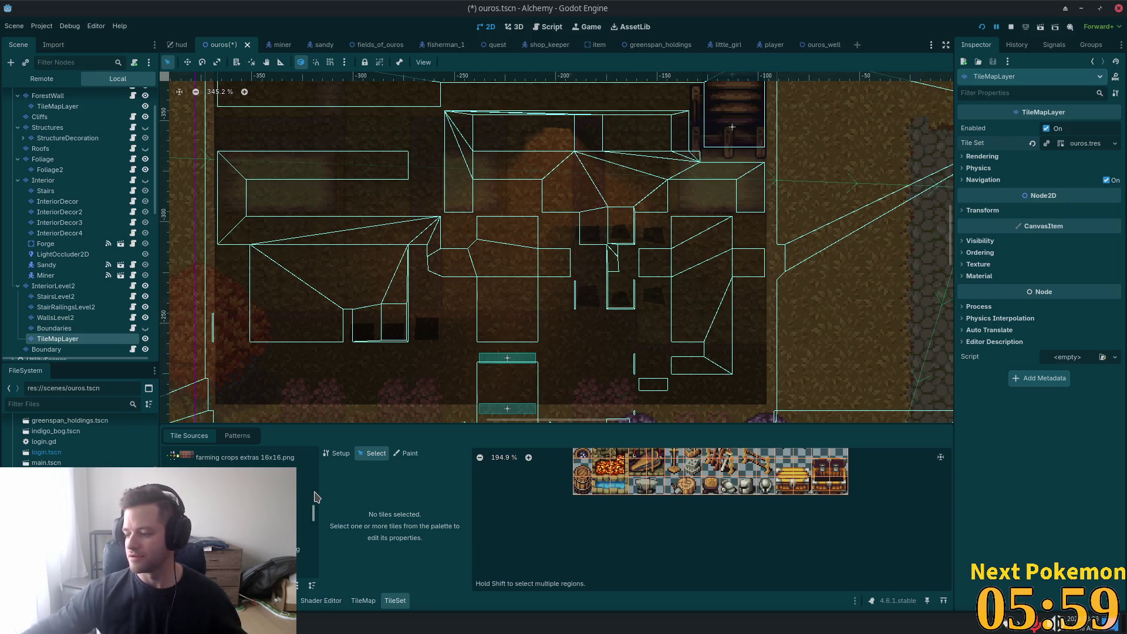
pyautogui.scroll(-3, 317, 498)
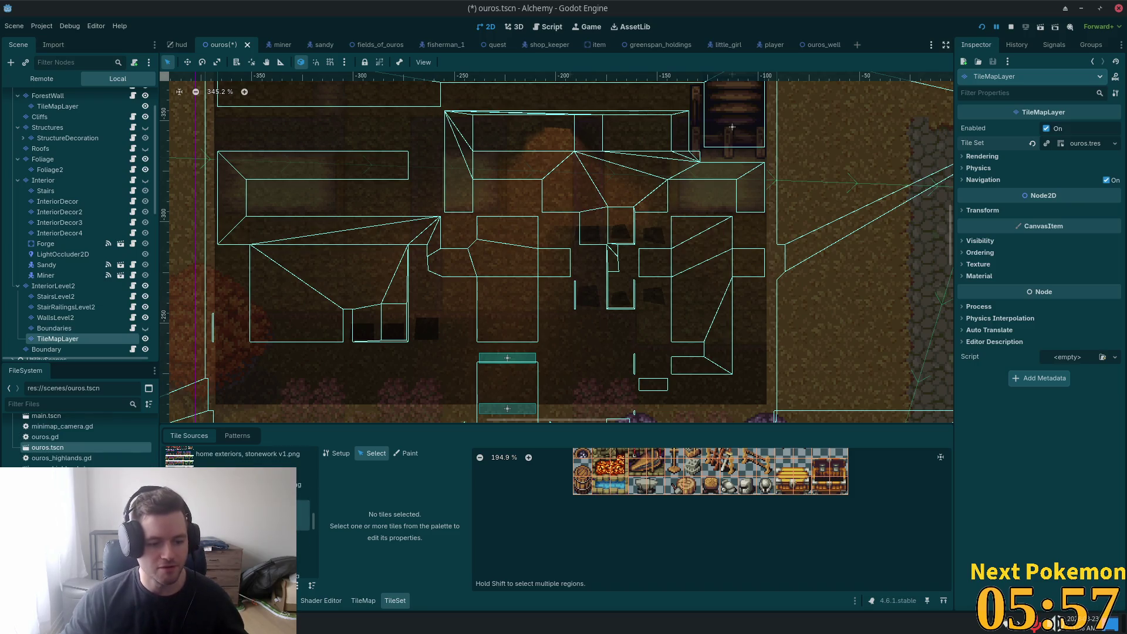
pyautogui.press('Down')
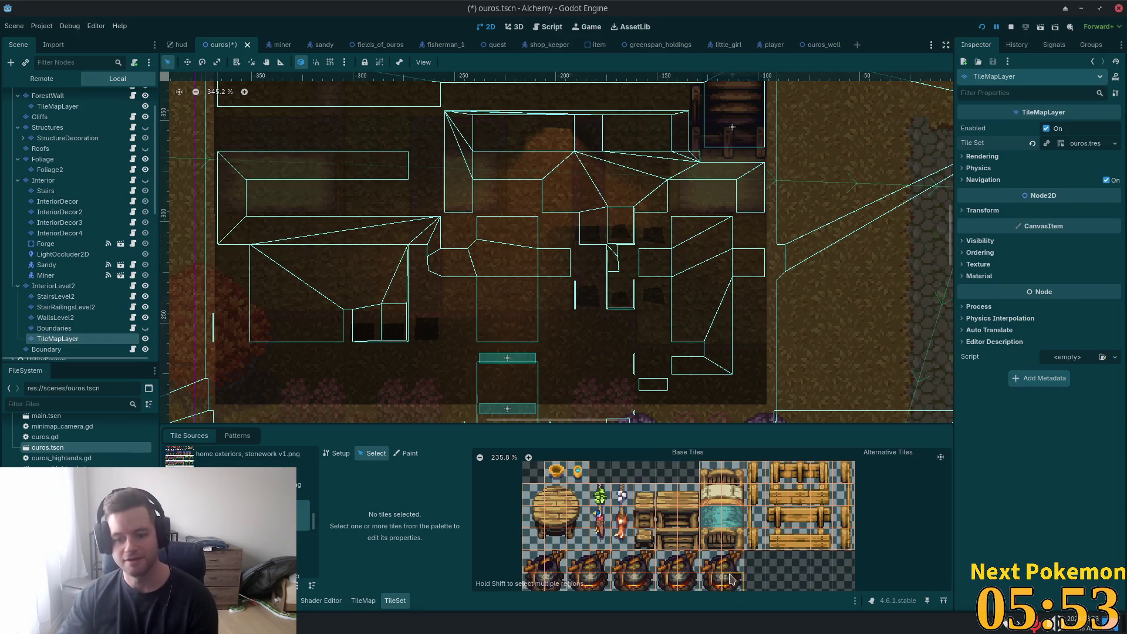
pyautogui.moveTo(714, 474)
pyautogui.mouseDown()
pyautogui.moveTo(760, 543)
pyautogui.moveTo(744, 528)
pyautogui.mouseUp()
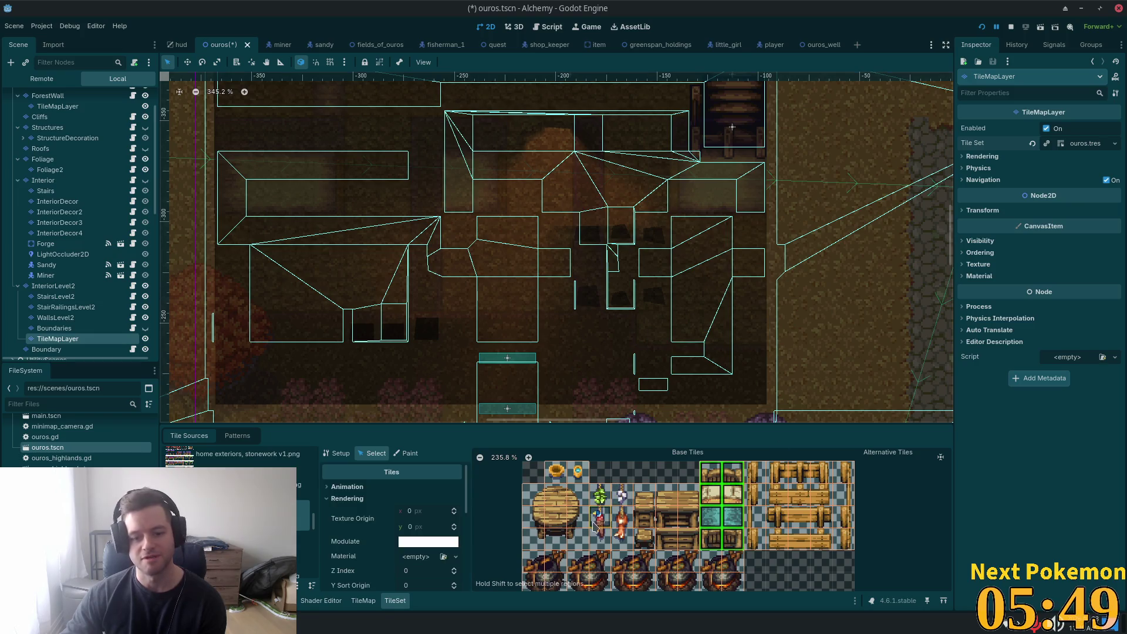
# Step: Select the two-by-four bed tile block in the TileMap panel
pyautogui.click(363, 602)
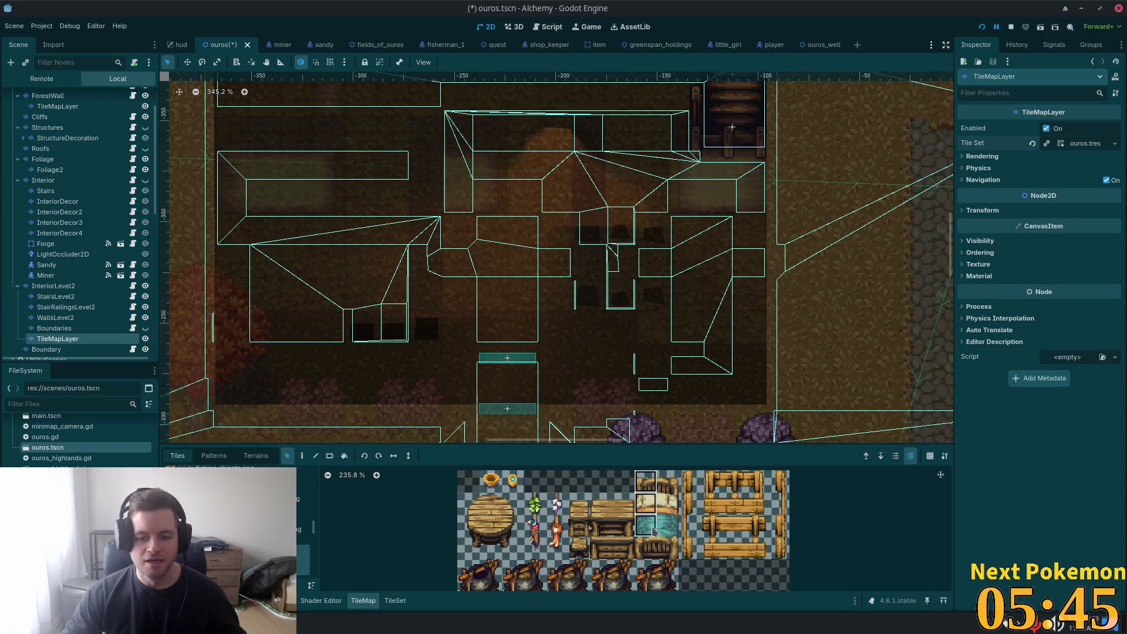
pyautogui.moveTo(652, 530); pyautogui.dragTo(672, 547)
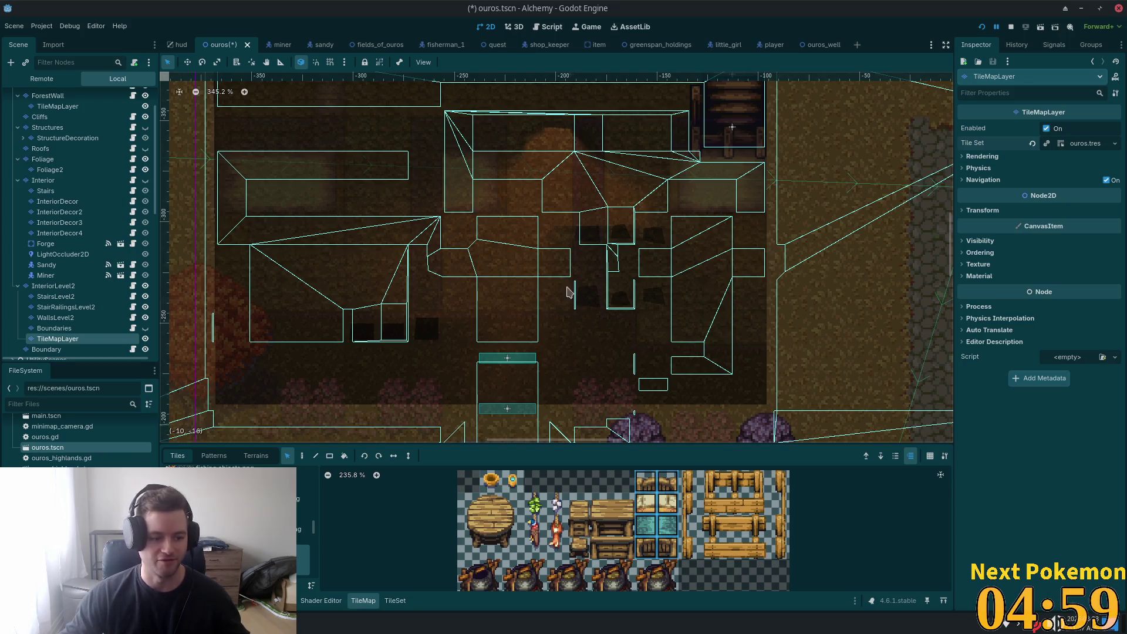
pyautogui.scroll(2, 716, 335)
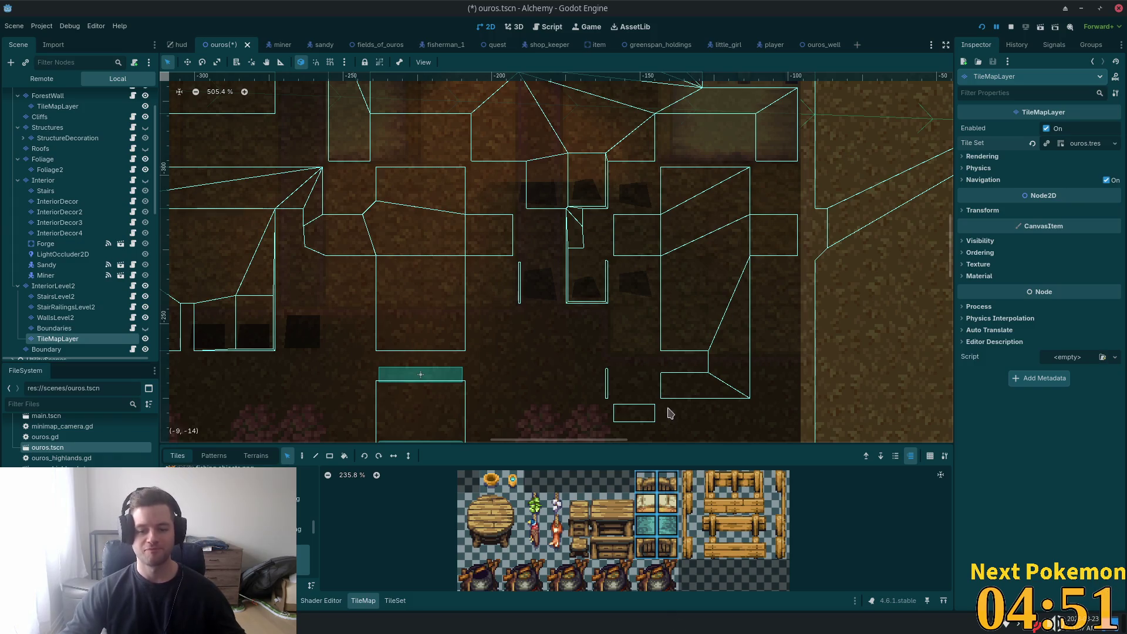
# Step: Paint beds into the upstairs rooms on InteriorLevel2 and save the scene
pyautogui.click(301, 456)
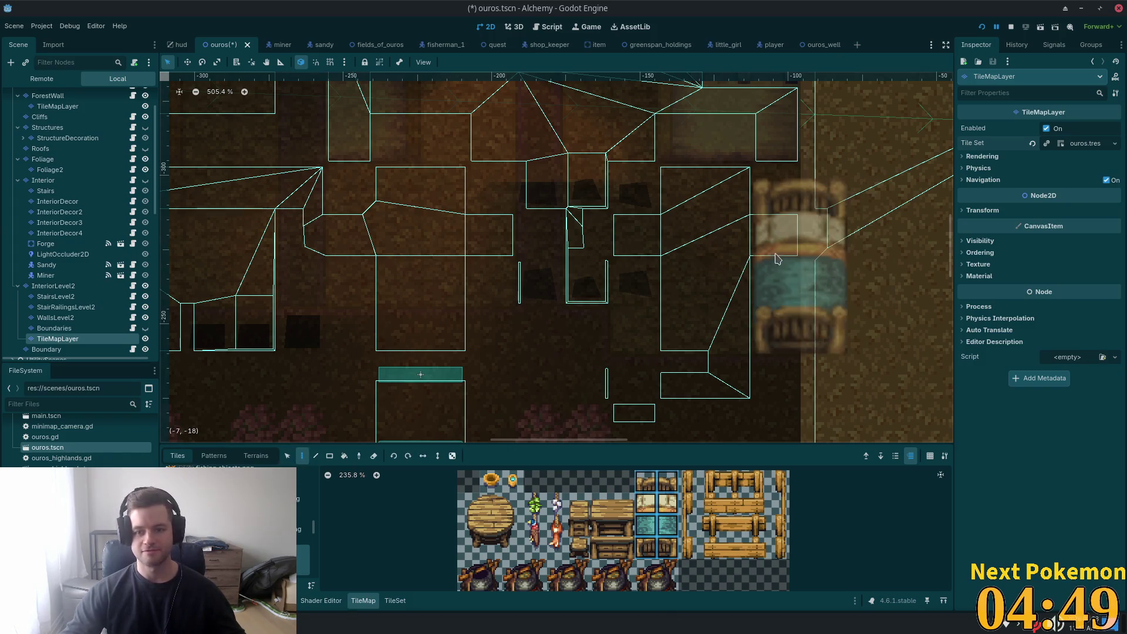
pyautogui.scroll(-1, 818, 321)
pyautogui.hscroll(2, 683, 307)
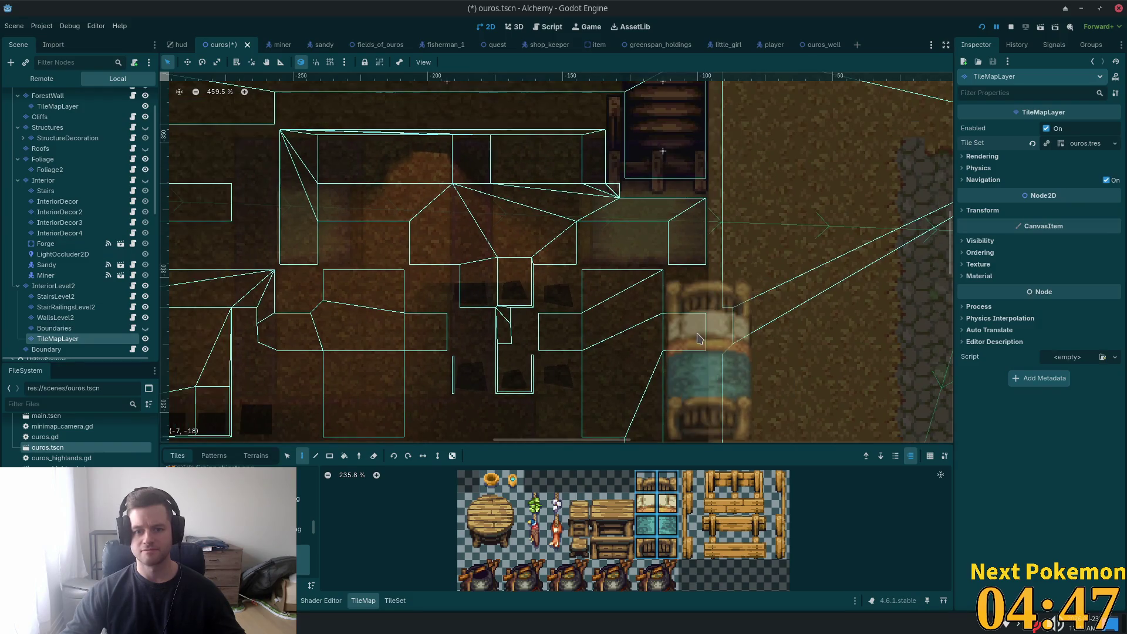
pyautogui.click(682, 307)
pyautogui.moveTo(320, 265); pyautogui.dragTo(739, 208)
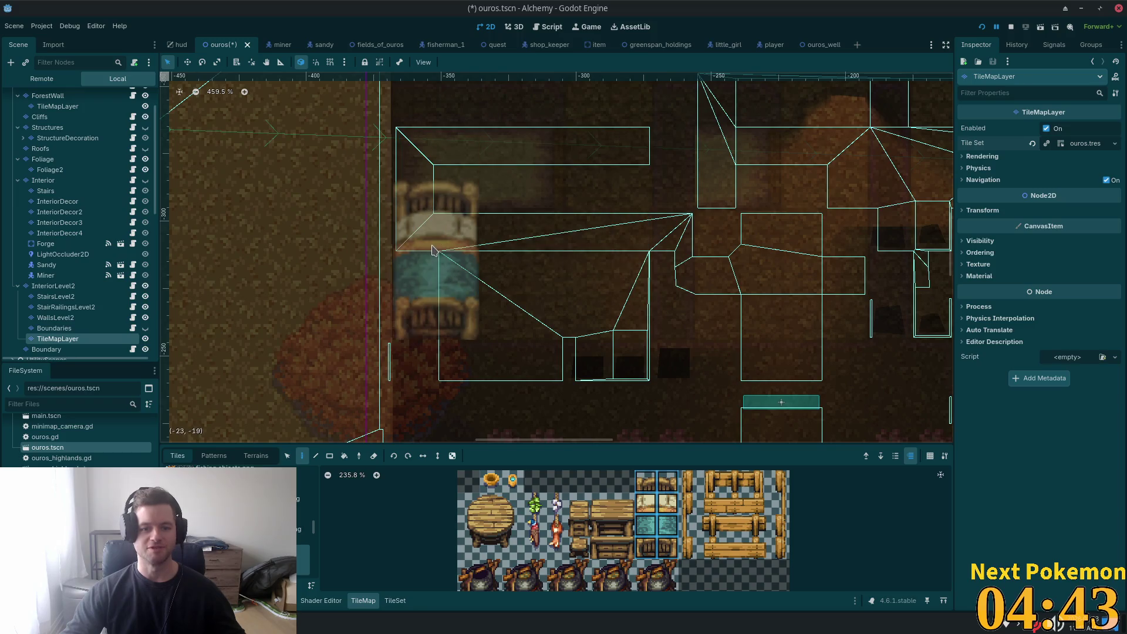
pyautogui.click(435, 243)
pyautogui.scroll(5, 717, 217)
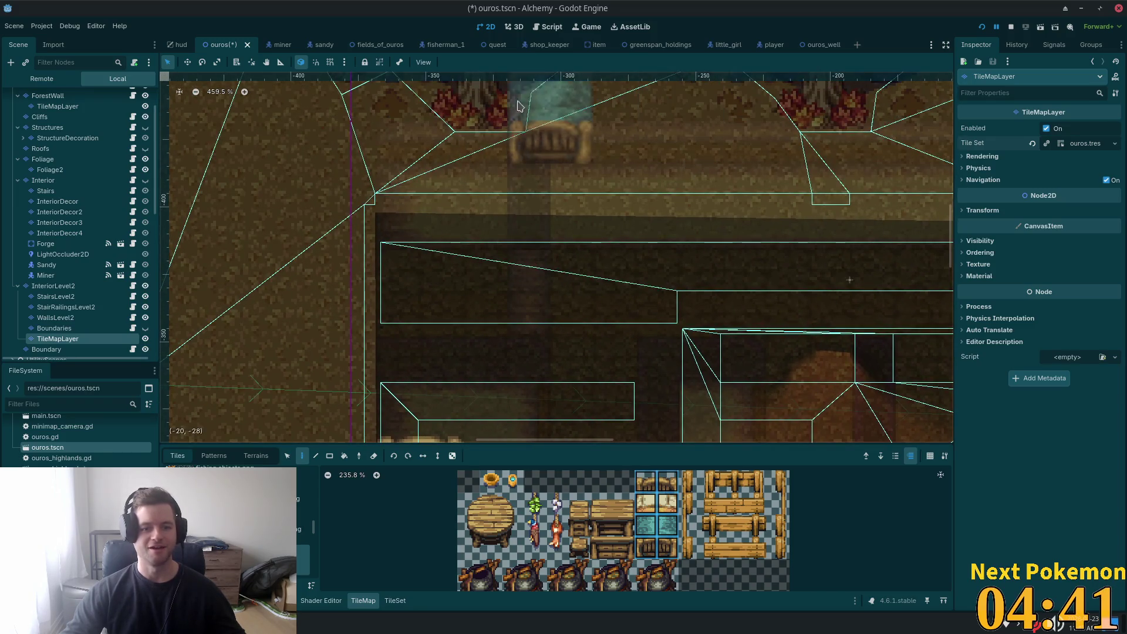
pyautogui.click(406, 320)
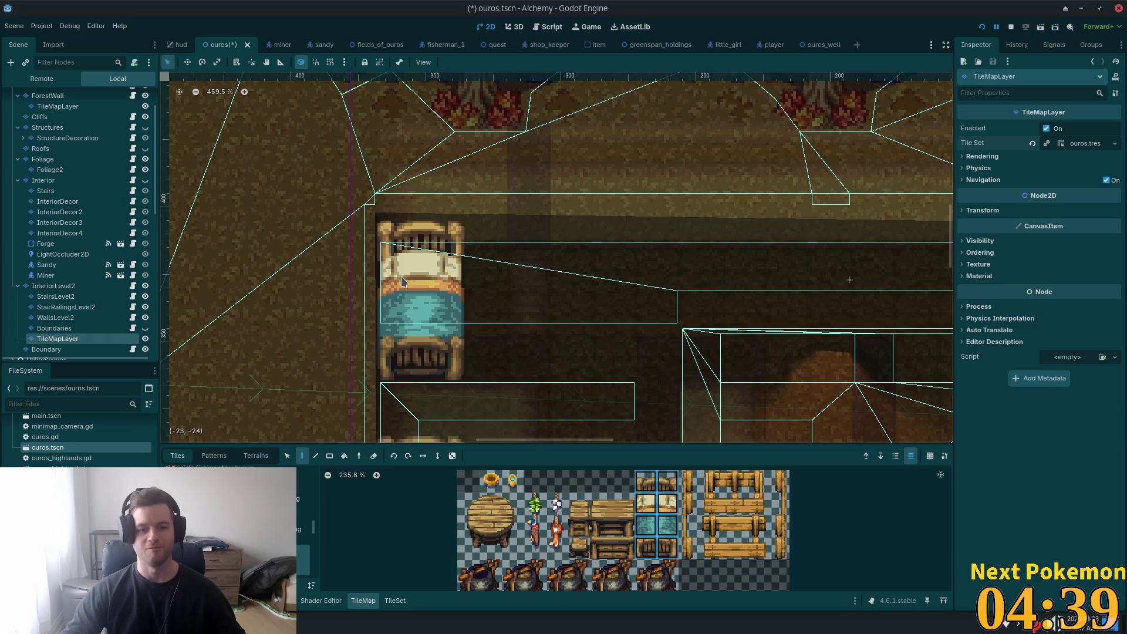
pyautogui.scroll(-5, 713, 267)
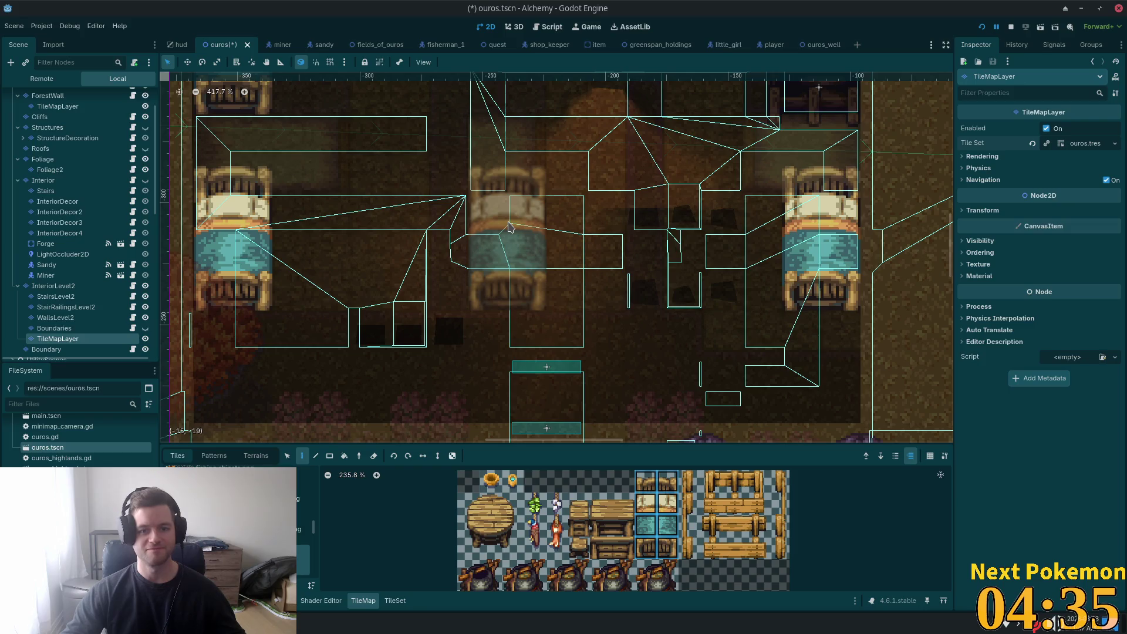
pyautogui.click(508, 227)
pyautogui.hotkey('ctrl', 's')
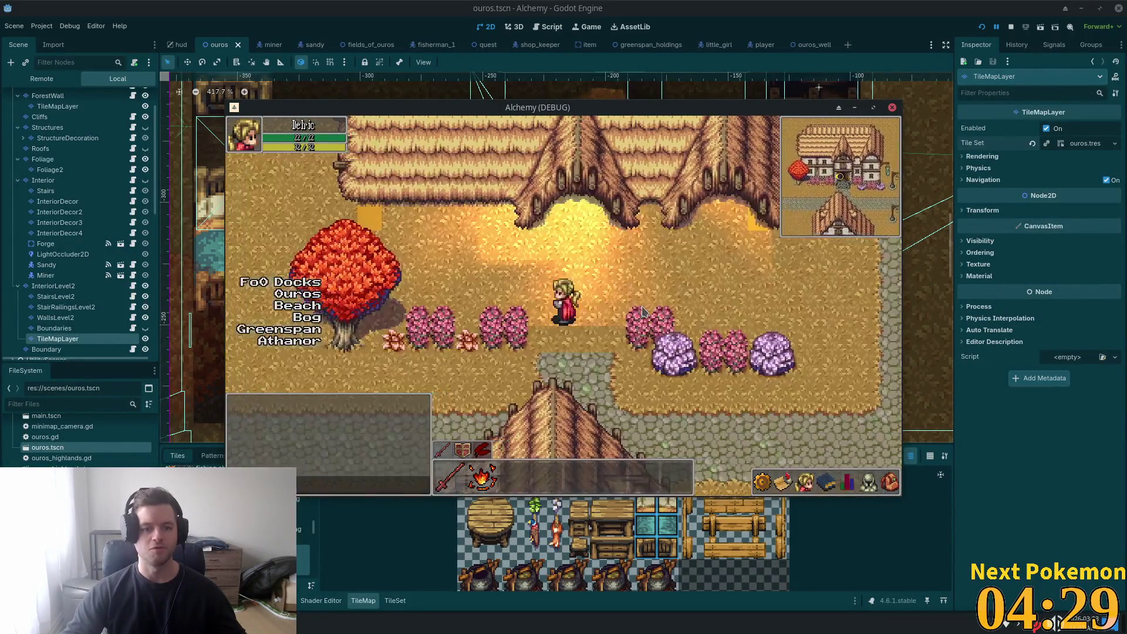
pyautogui.press('Up')
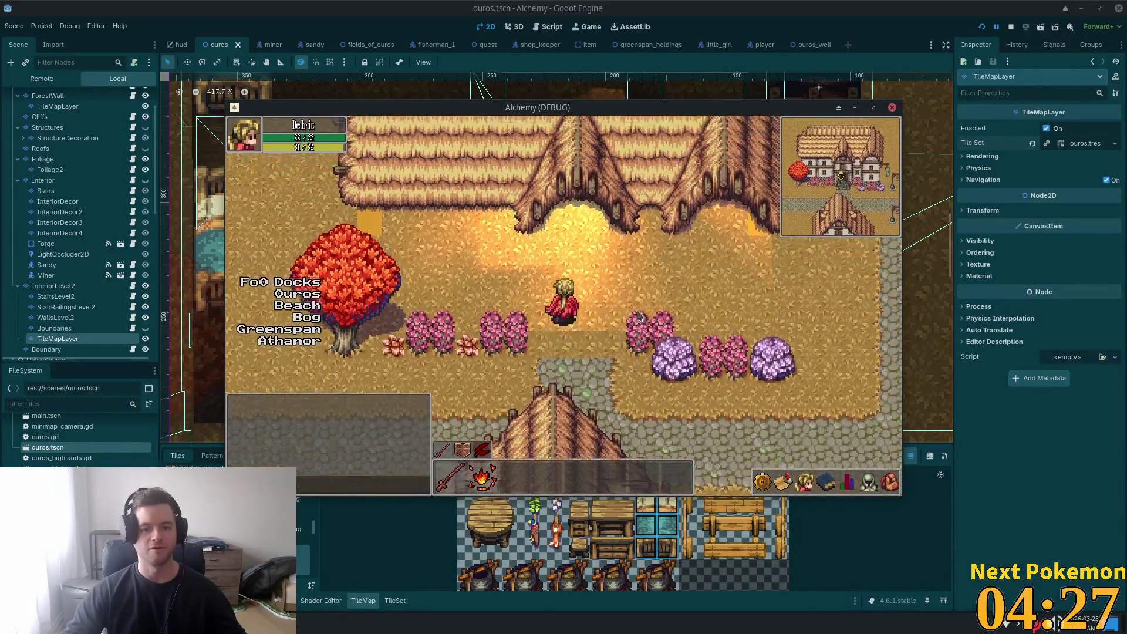
pyautogui.press('Right')
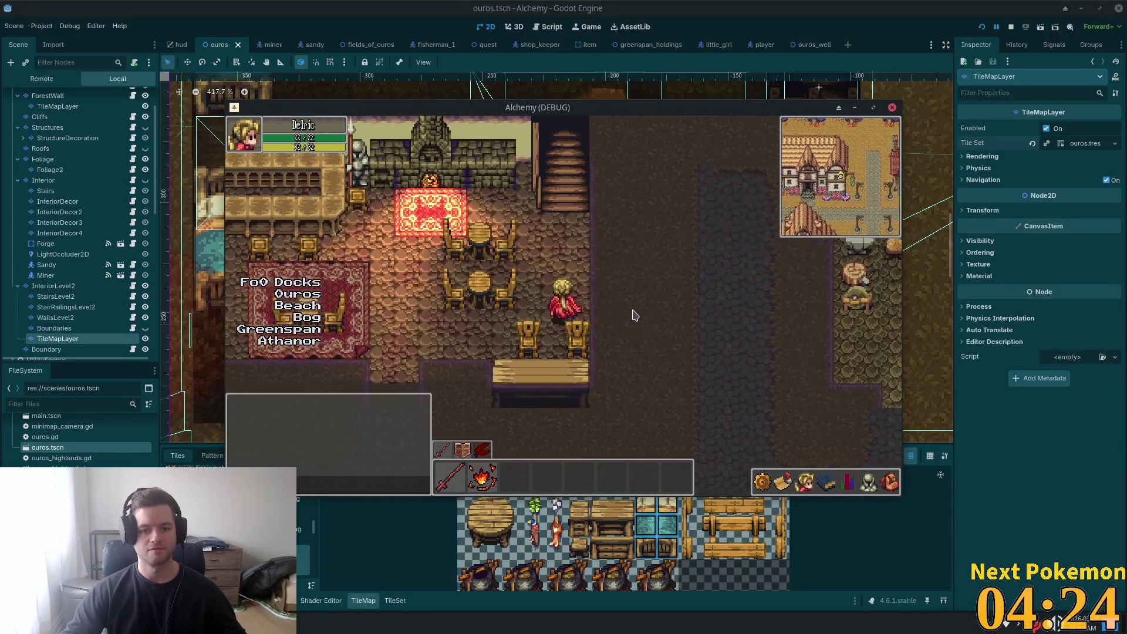
pyautogui.press('Up')
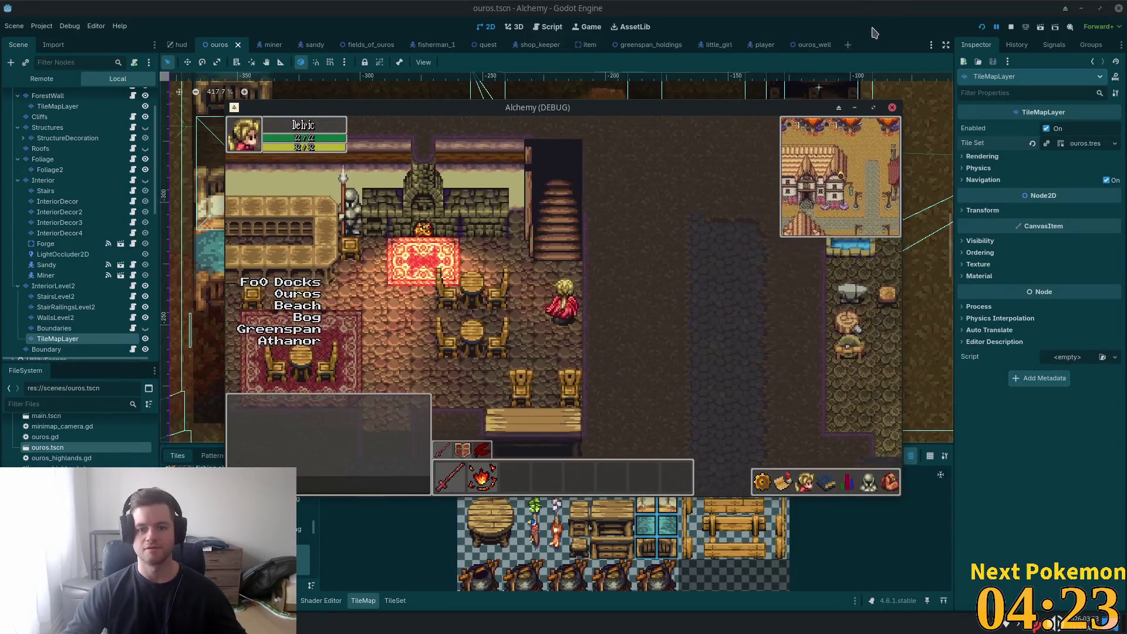
pyautogui.press('Left')
pyautogui.press('Down')
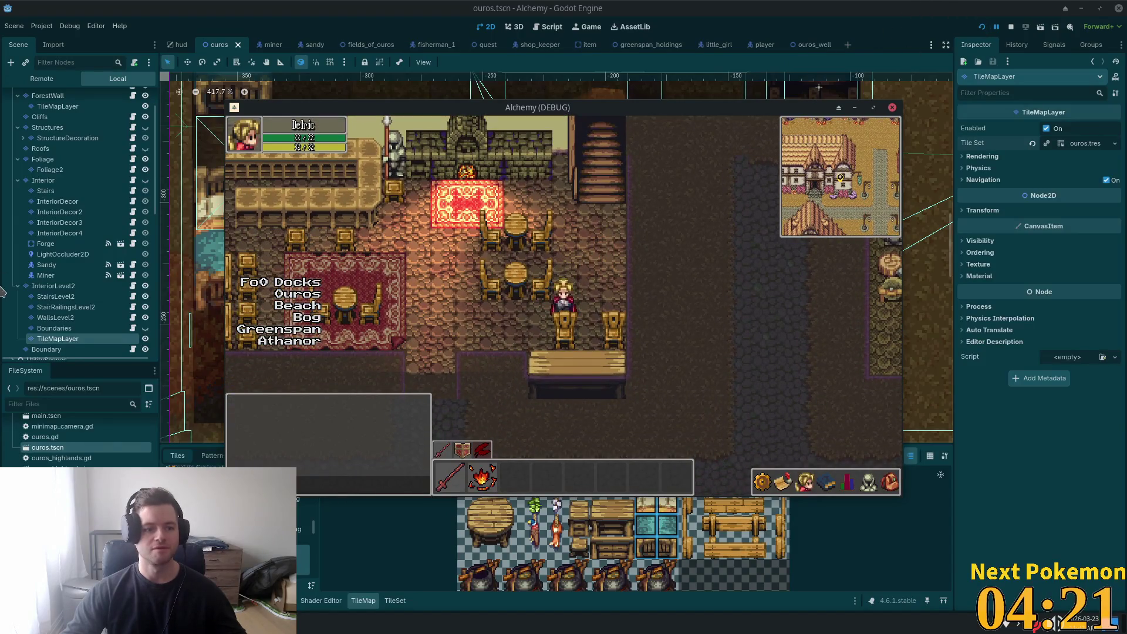
pyautogui.press('Left')
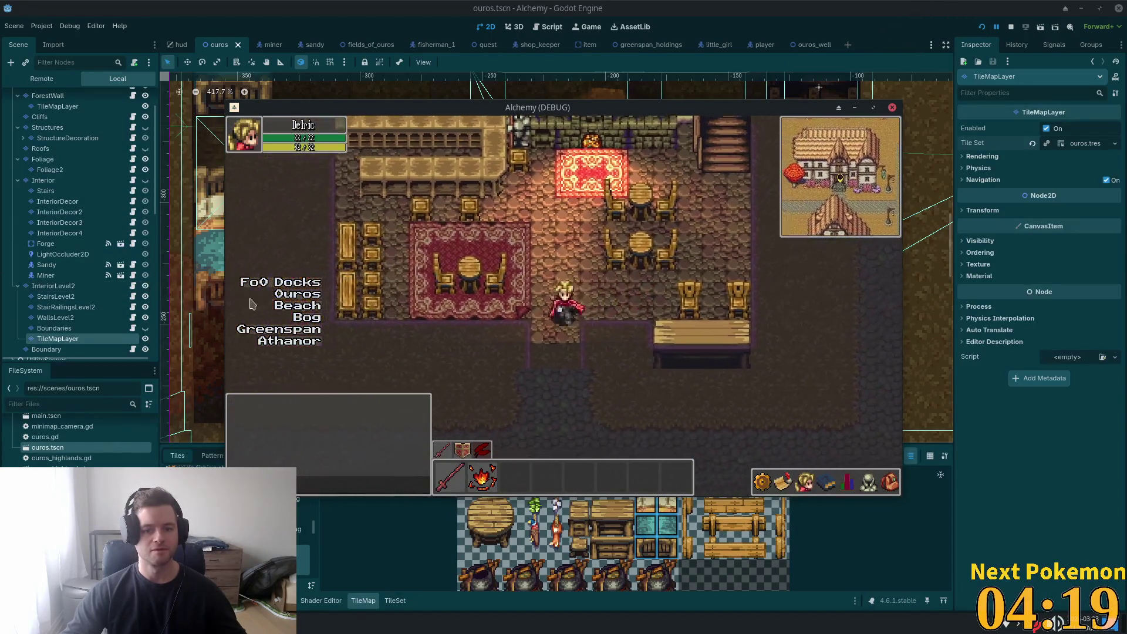
pyautogui.press('Down')
pyautogui.press('Escape')
pyautogui.press('Down')
pyautogui.press('Return')
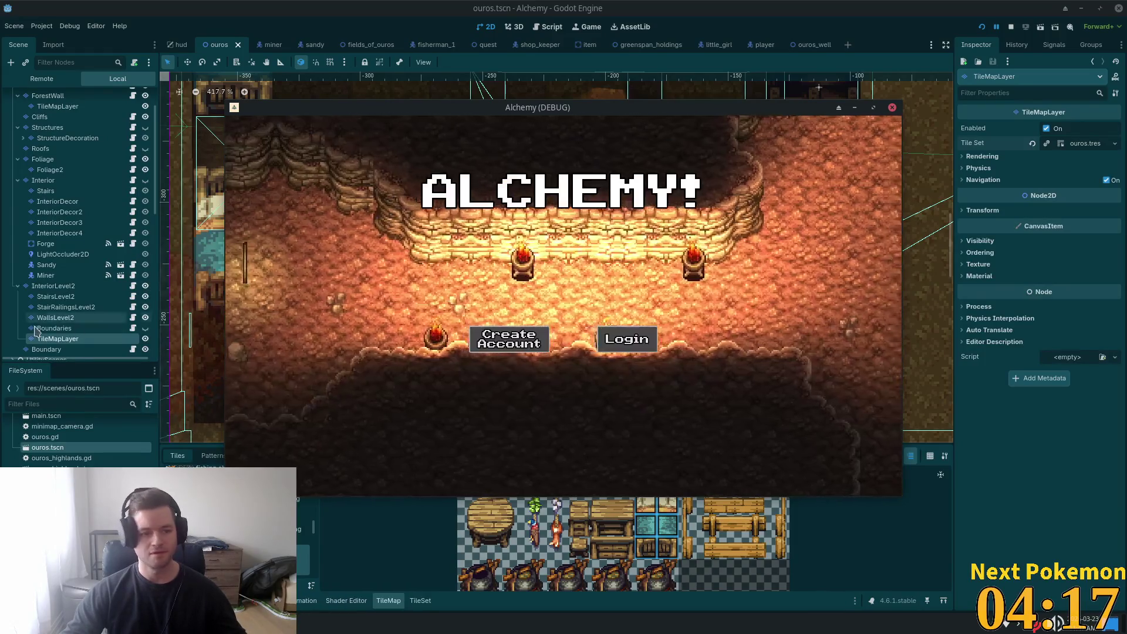
pyautogui.press('F8')
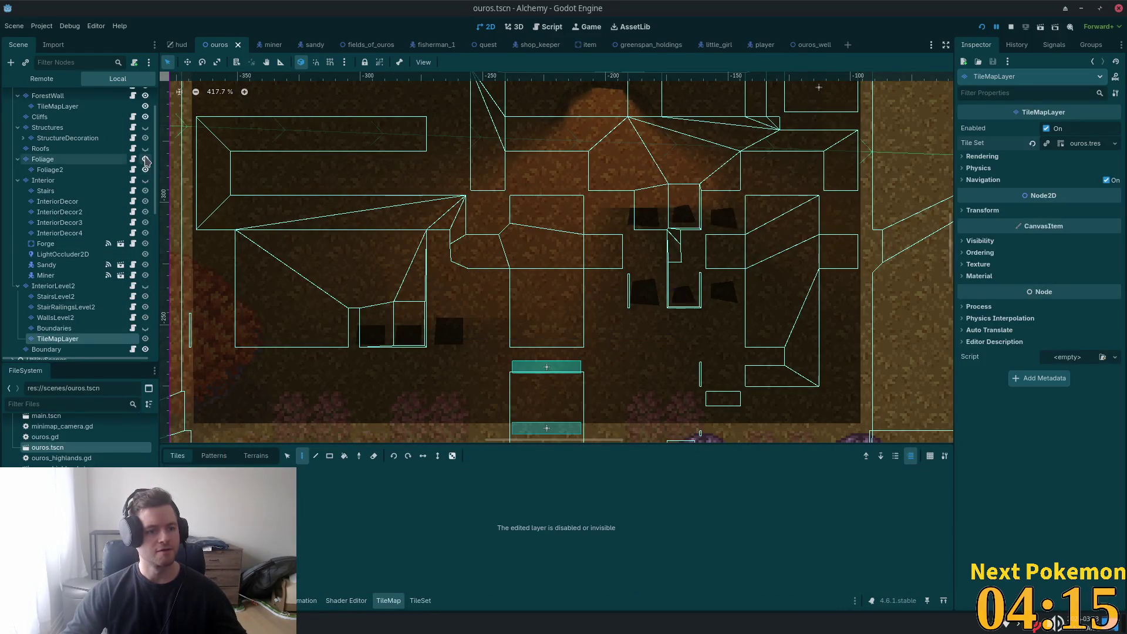
# Step: Unhide the Foliage, Roofs and Structures layers and run the project
pyautogui.click(145, 159)
pyautogui.click(145, 148)
pyautogui.click(145, 127)
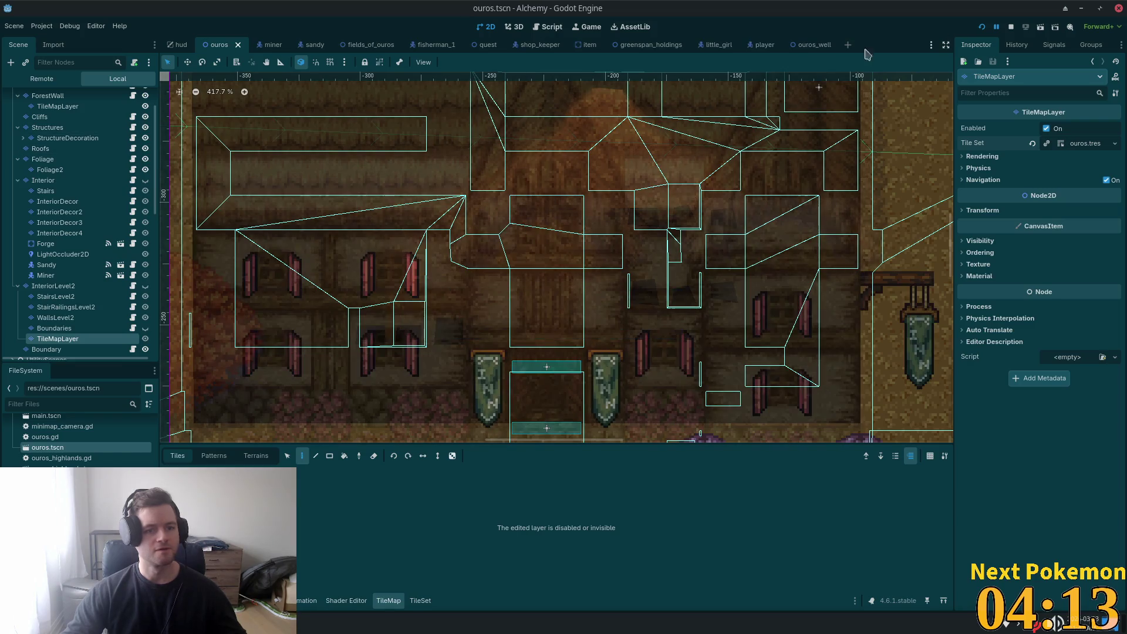
pyautogui.click(982, 27)
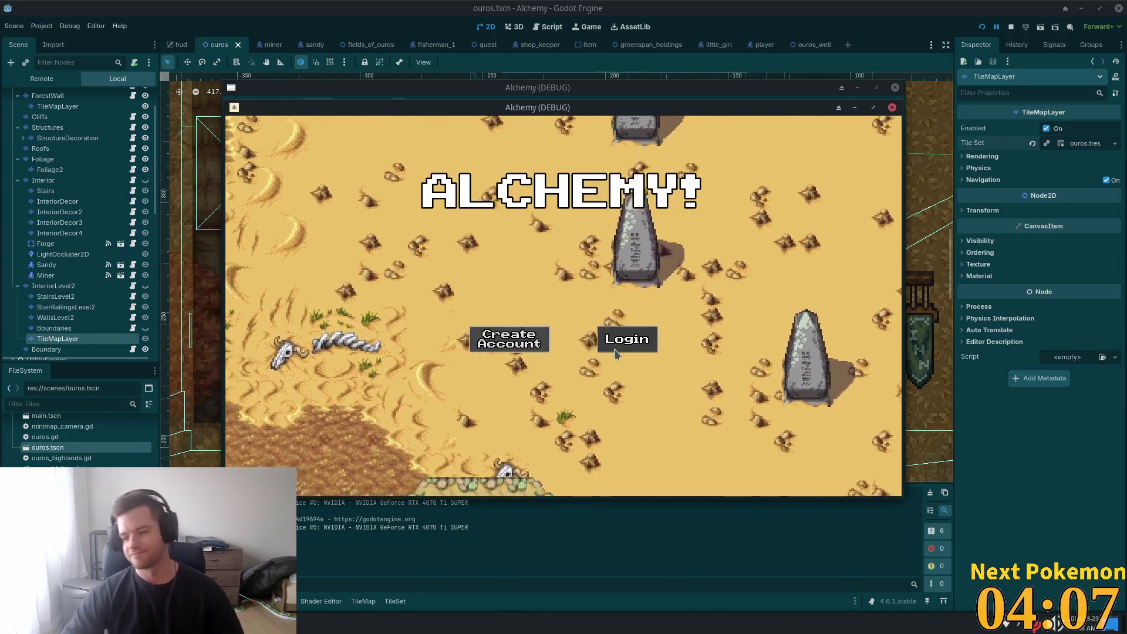
# Step: Log in, walk the character around the inn's ground floor and back outside, then stop the game
pyautogui.click(614, 348)
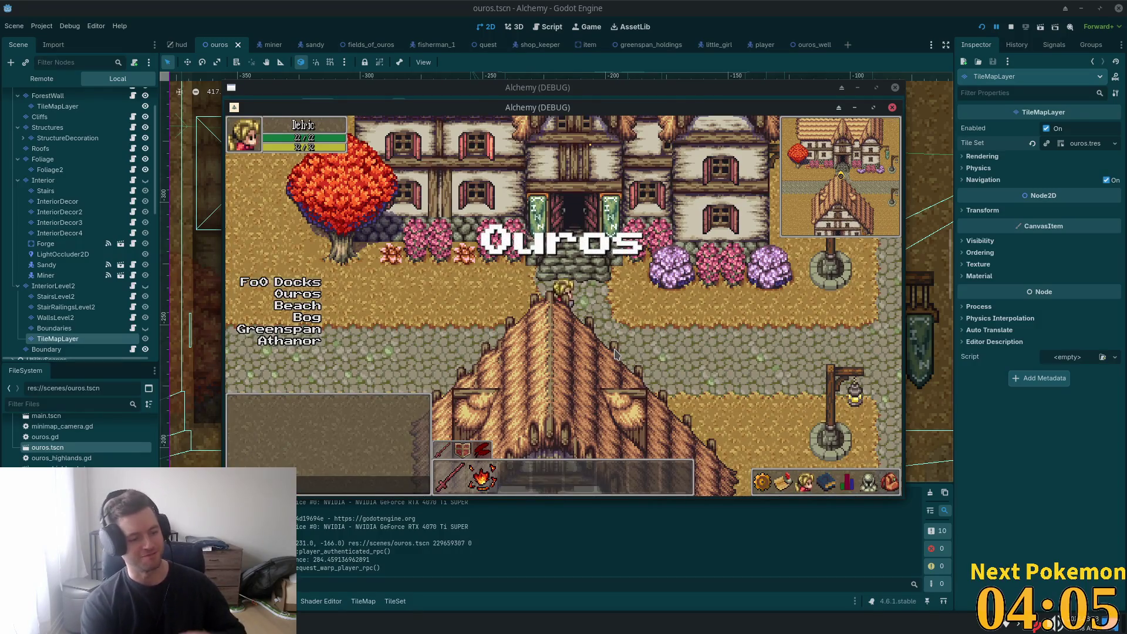
pyautogui.press('Up')
pyautogui.press('Right')
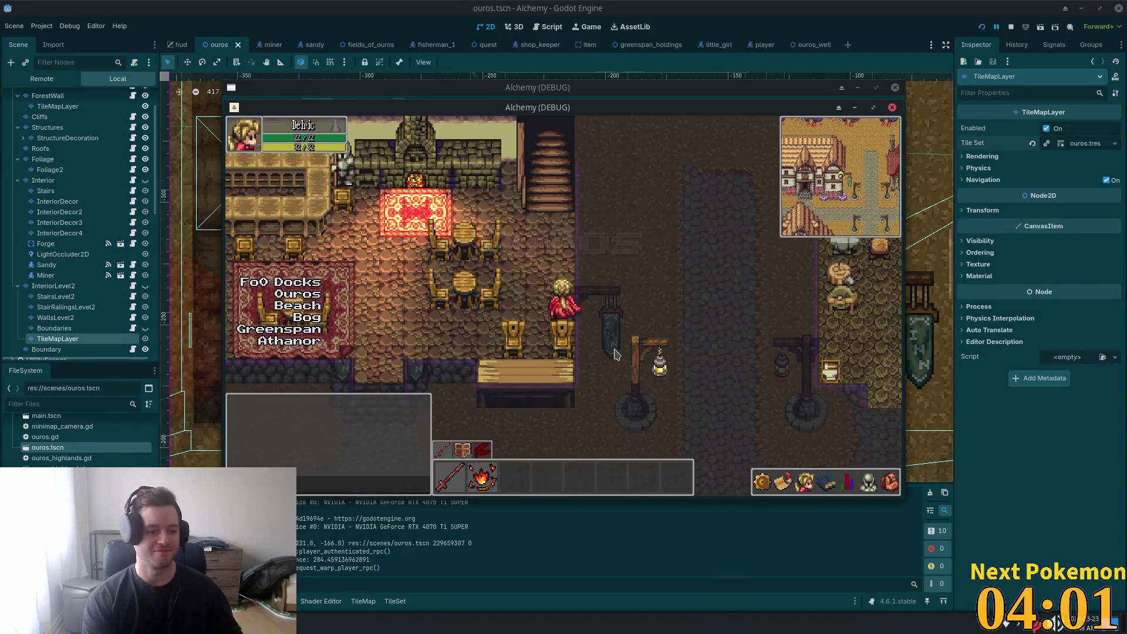
pyautogui.press('Down')
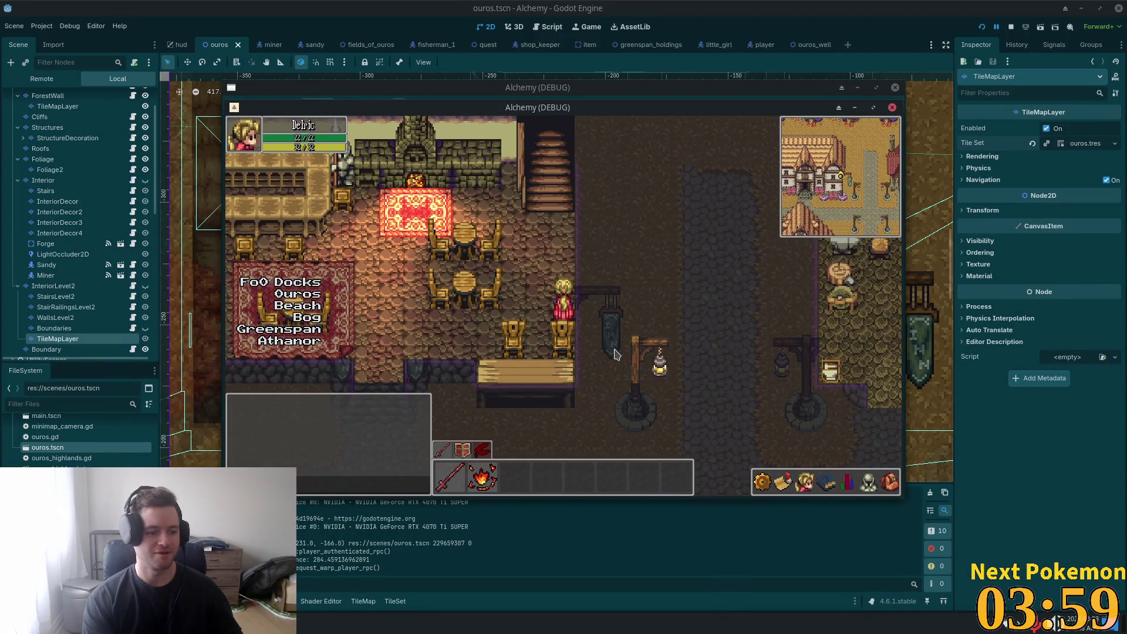
pyautogui.press('Up')
pyautogui.press('Left')
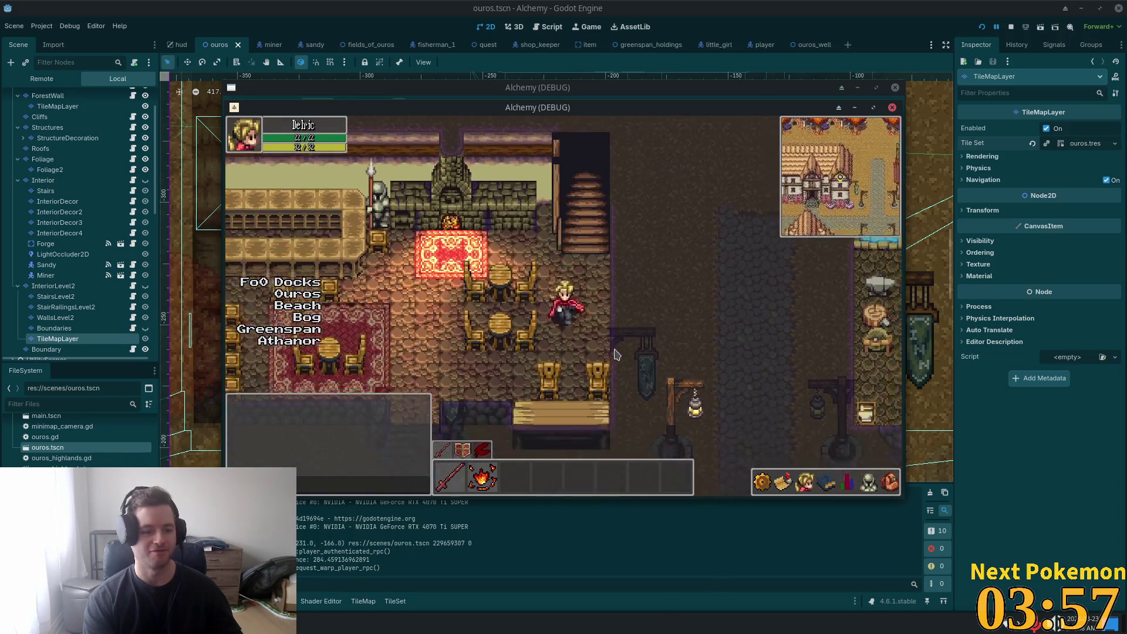
pyautogui.press('Down')
pyautogui.press('Left')
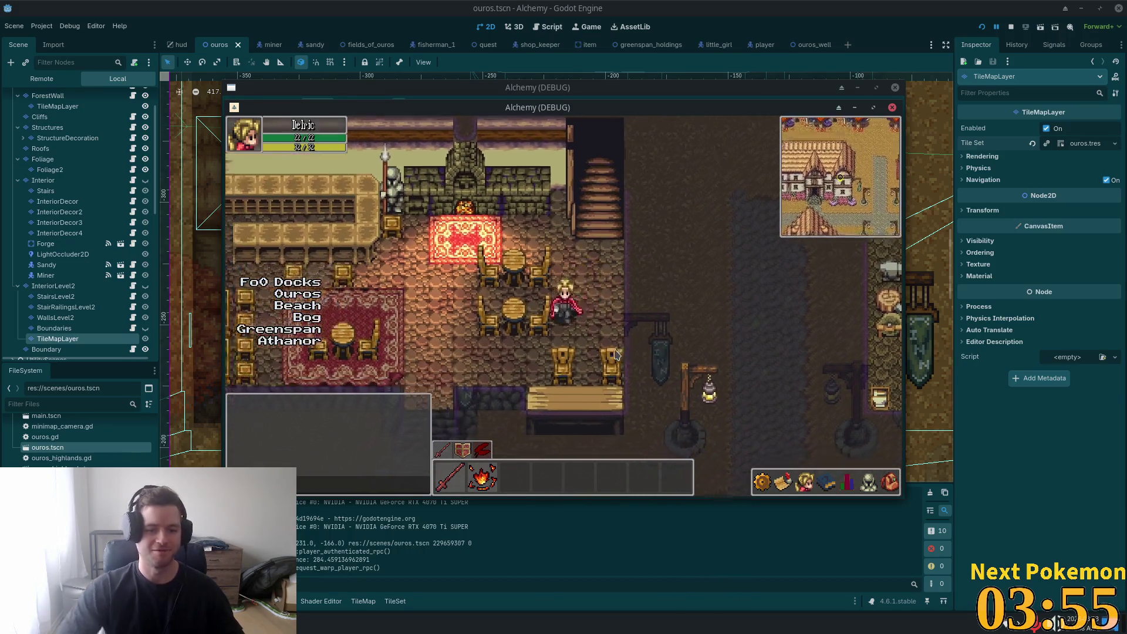
pyautogui.press('Down')
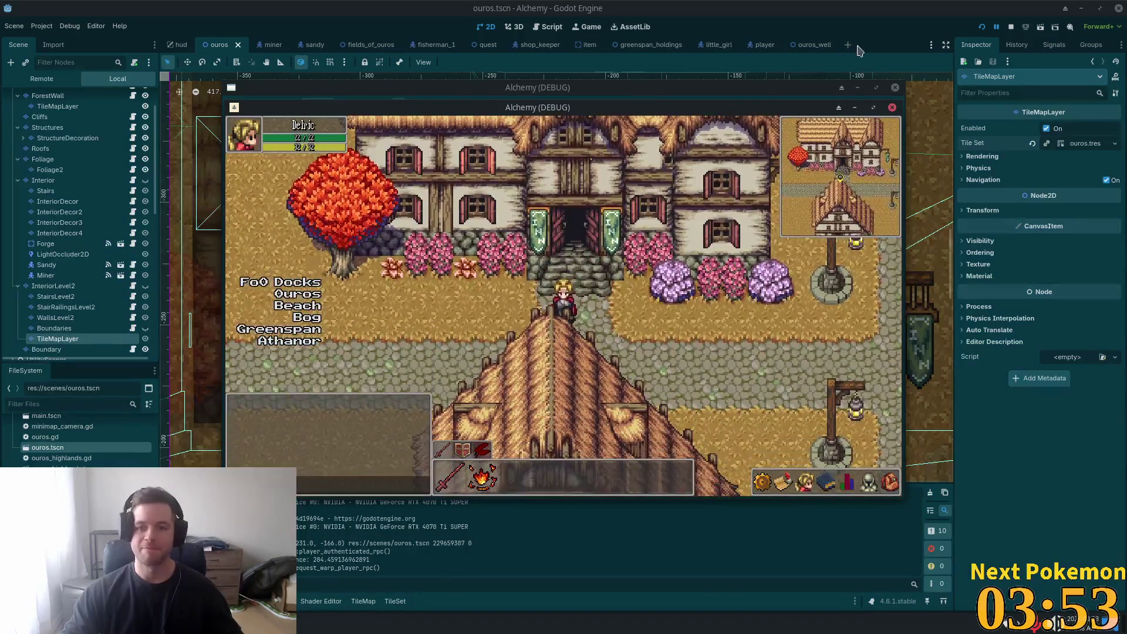
pyautogui.press('F8')
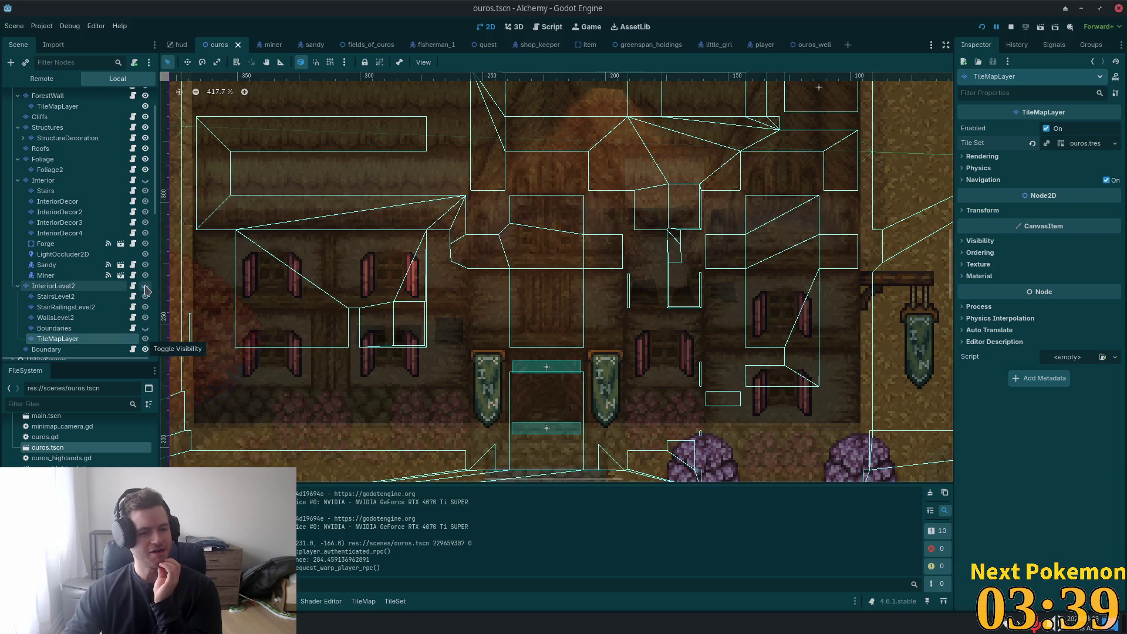
# Step: Run the project again from the top-right toolbar
pyautogui.scroll(3, 147, 290)
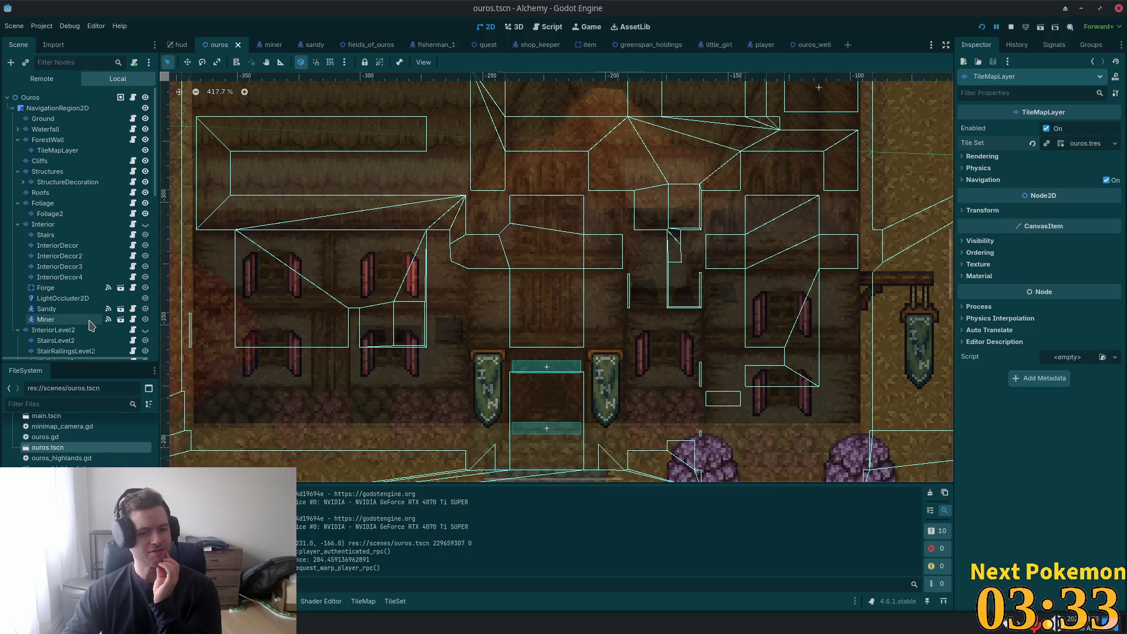
pyautogui.click(980, 29)
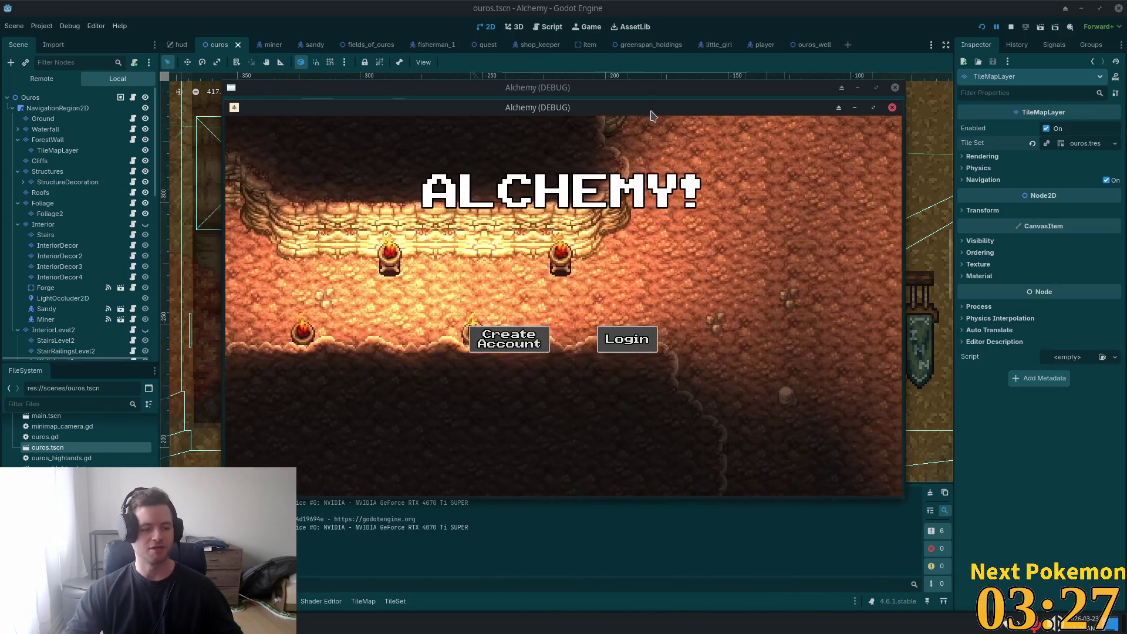
# Step: Log in, walk upstairs past the new beds, then head back down through the tavern
pyautogui.click(627, 340)
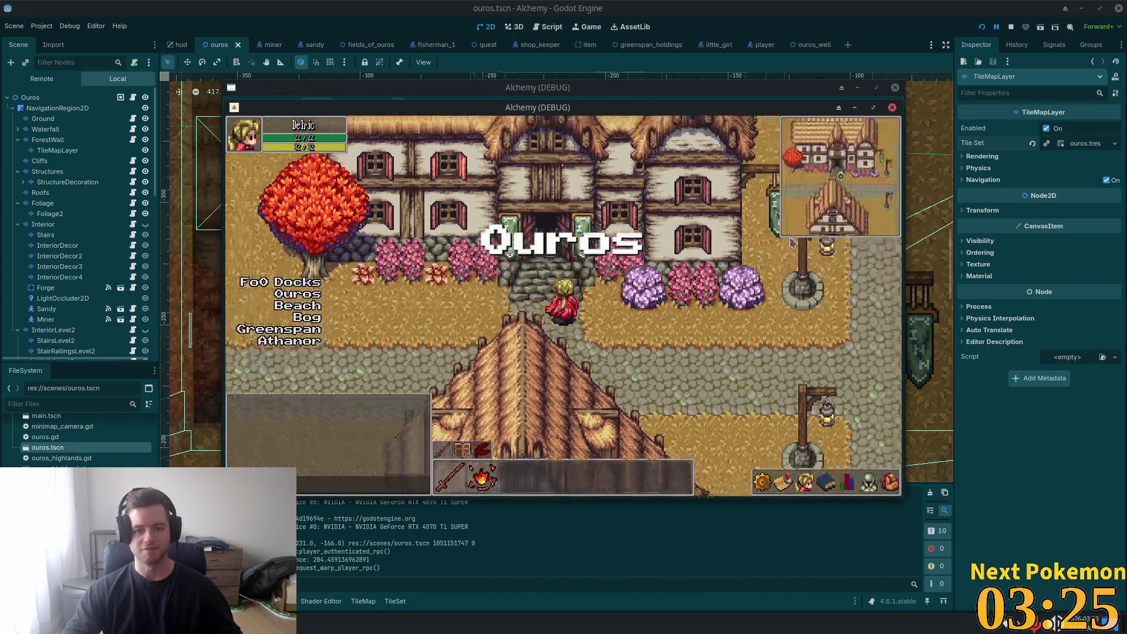
pyautogui.click(531, 228)
pyautogui.click(803, 264)
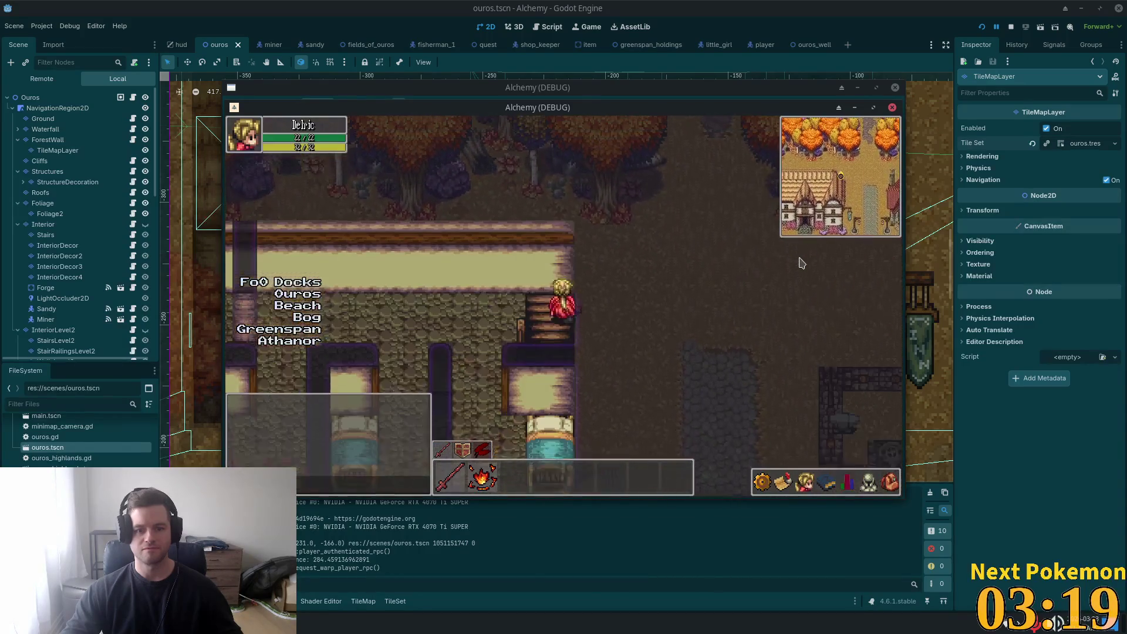
pyautogui.click(616, 359)
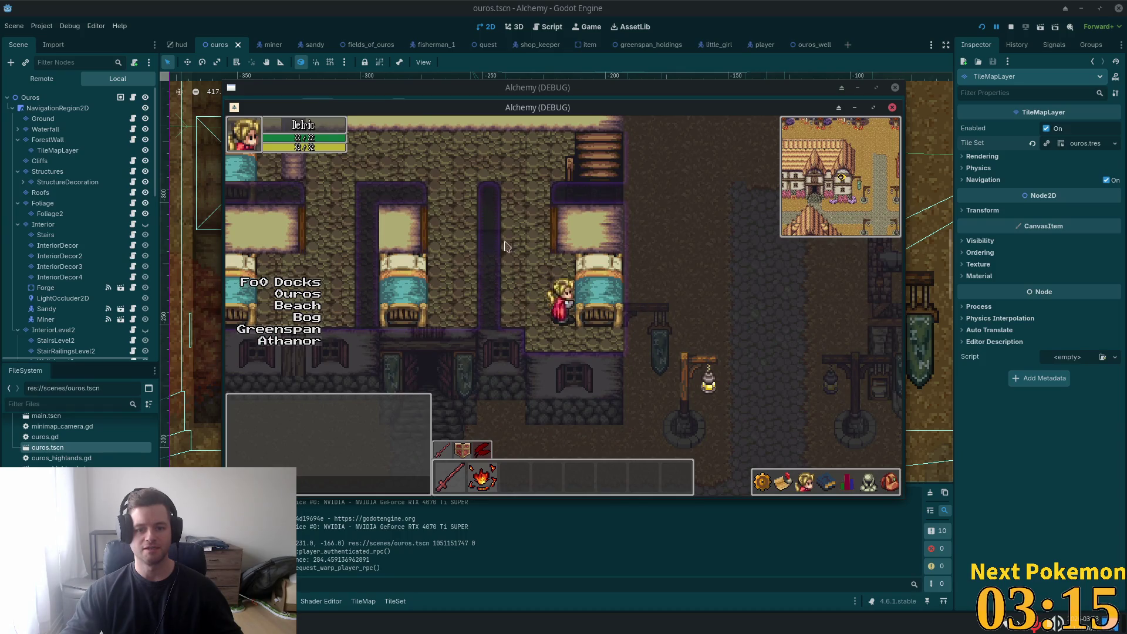
pyautogui.click(411, 258)
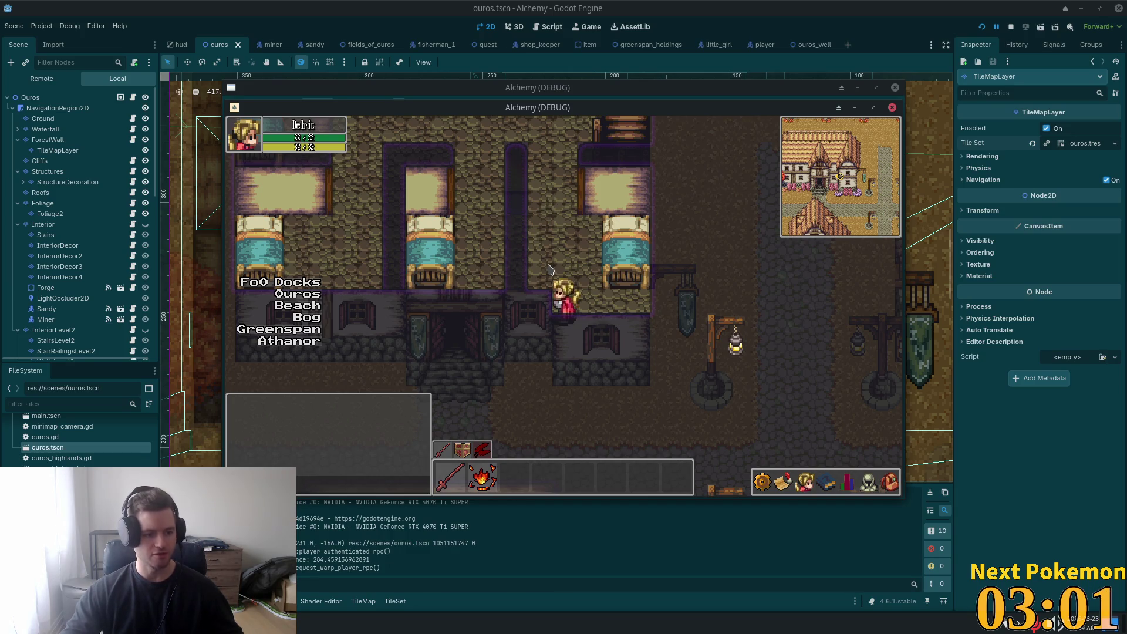
pyautogui.press('Up')
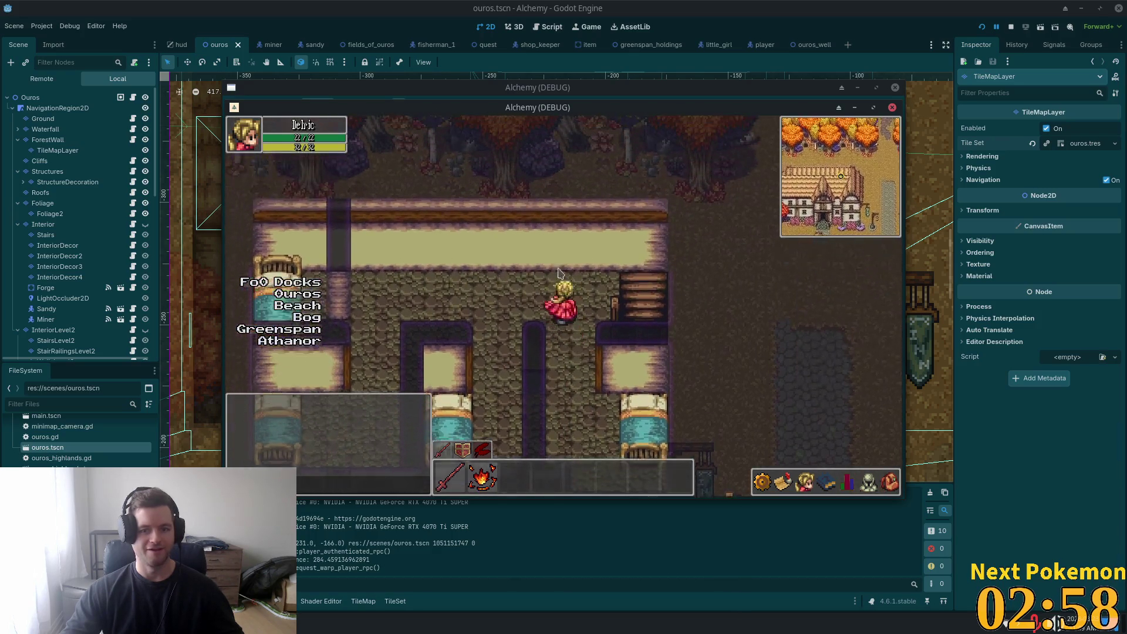
pyautogui.press('Up')
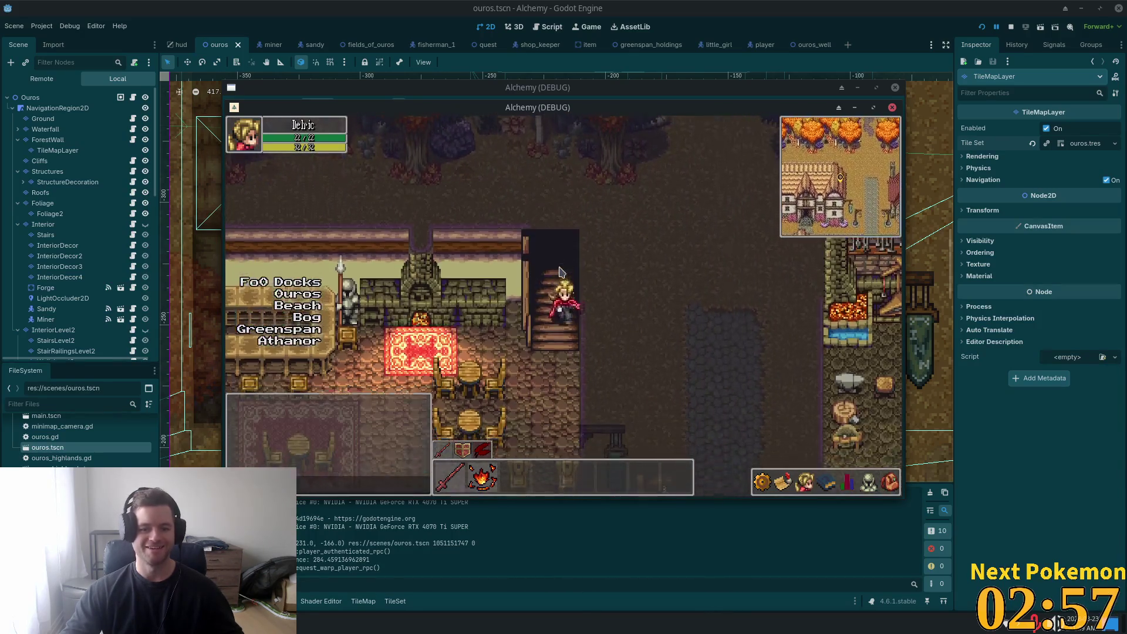
pyautogui.press('Down')
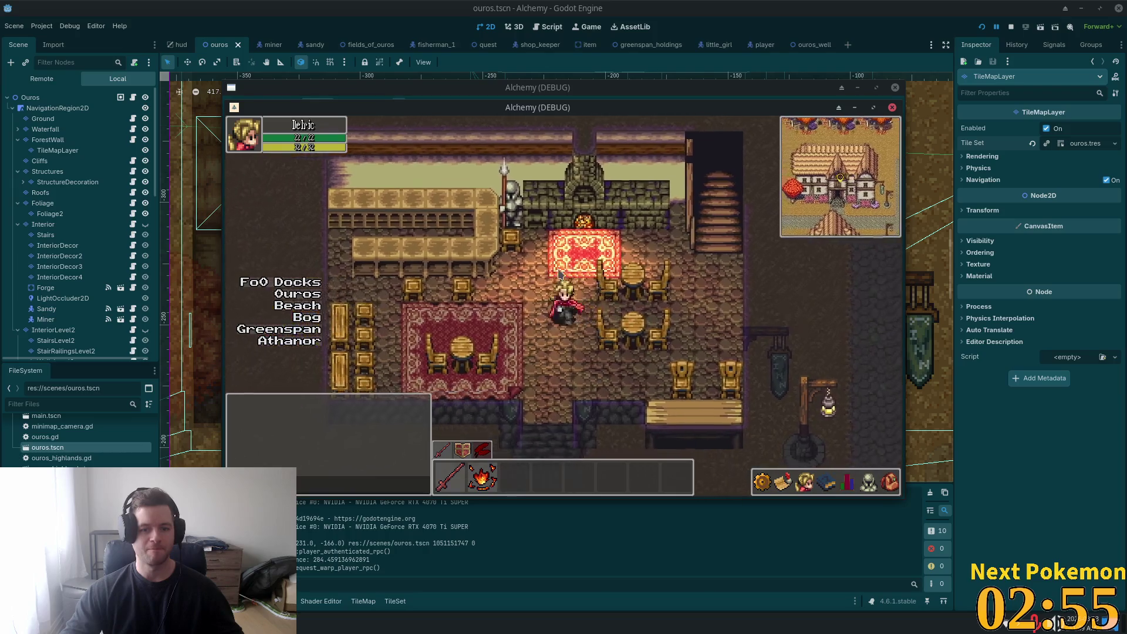
# Step: Walk the character into the inn, past the fireplace rug toward the stairs, and back out the door
pyautogui.press('Down')
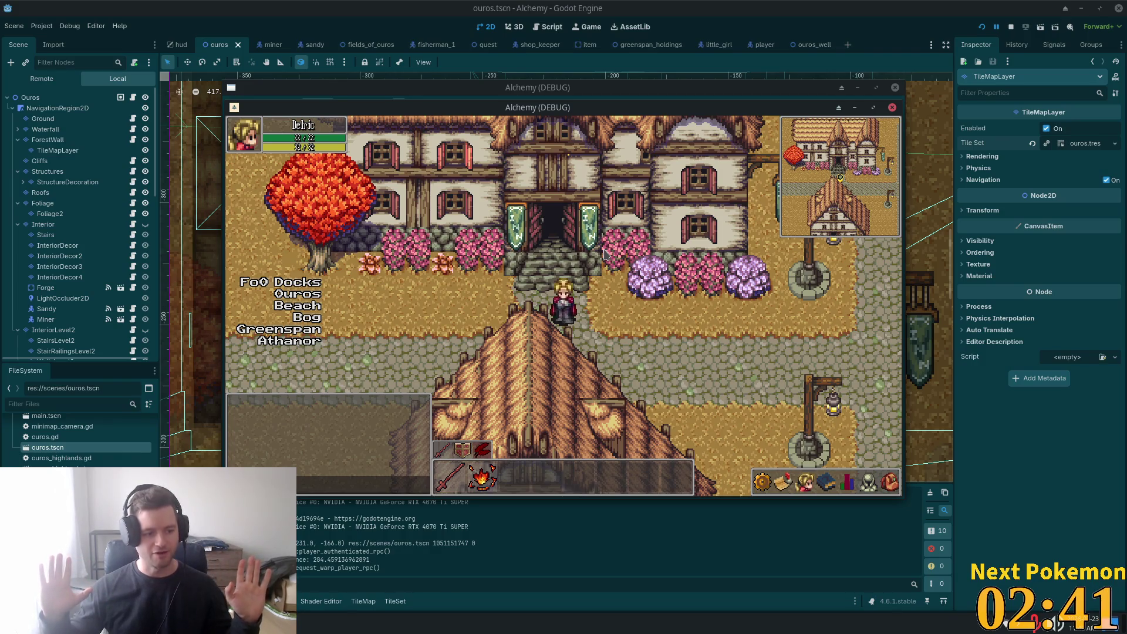
pyautogui.press('Up')
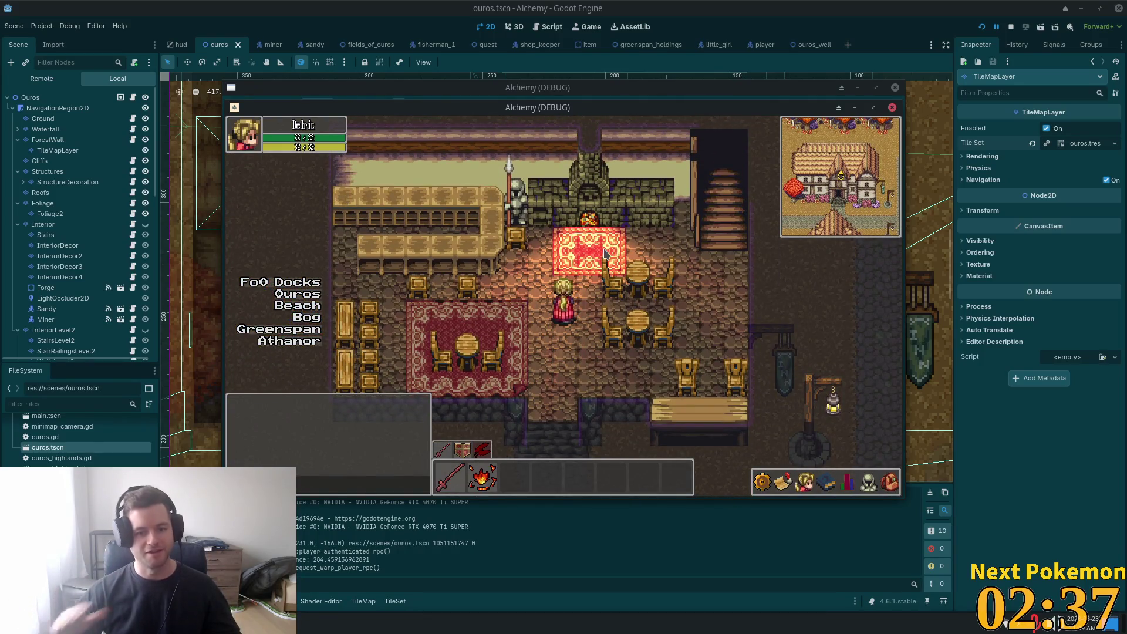
pyautogui.press('Right')
pyautogui.press('Up')
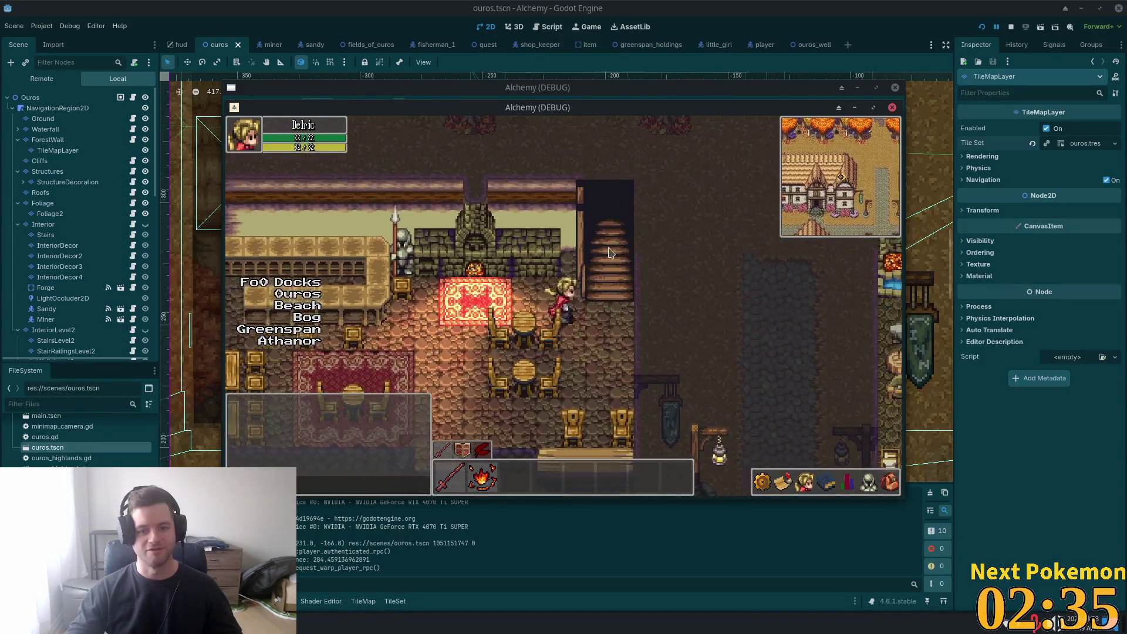
pyautogui.press('Left')
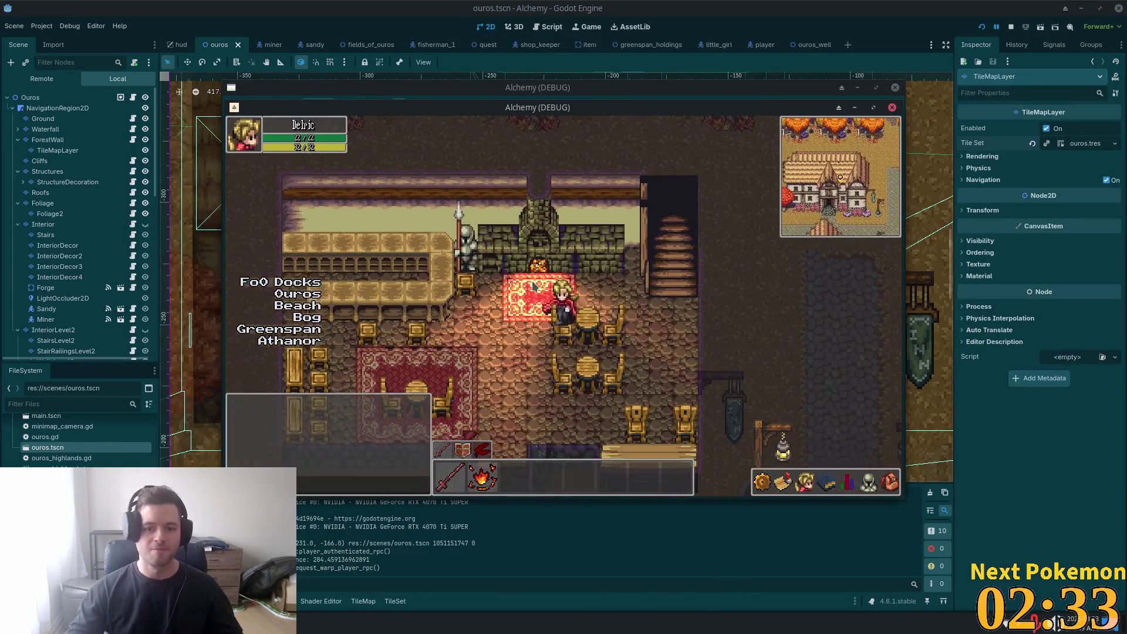
pyautogui.press('Left')
pyautogui.press('Down')
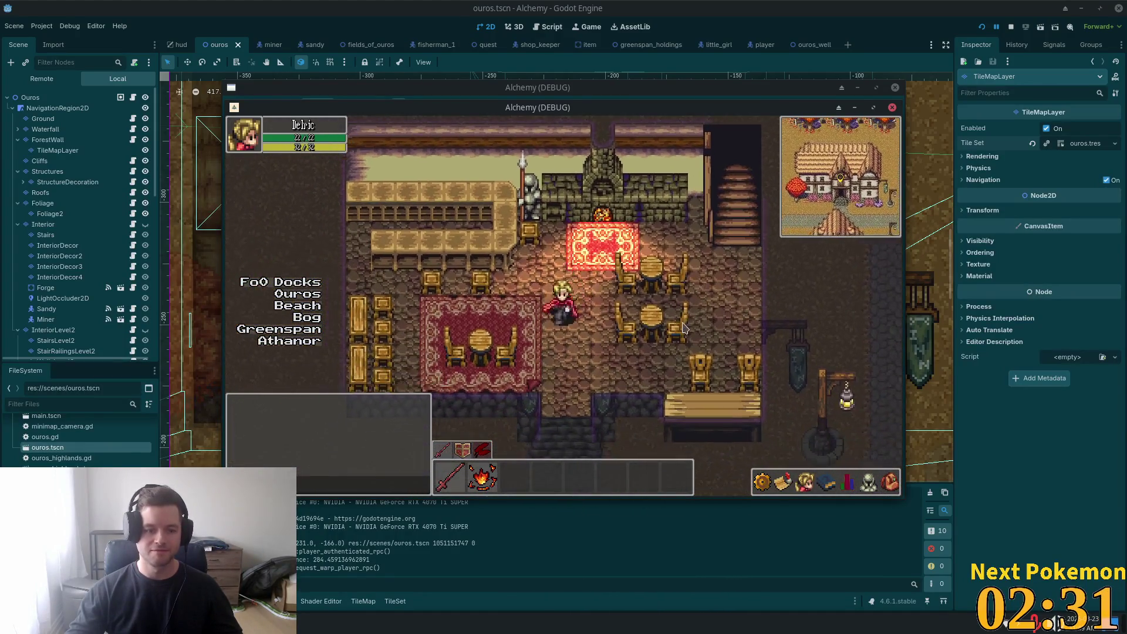
pyautogui.press('Down')
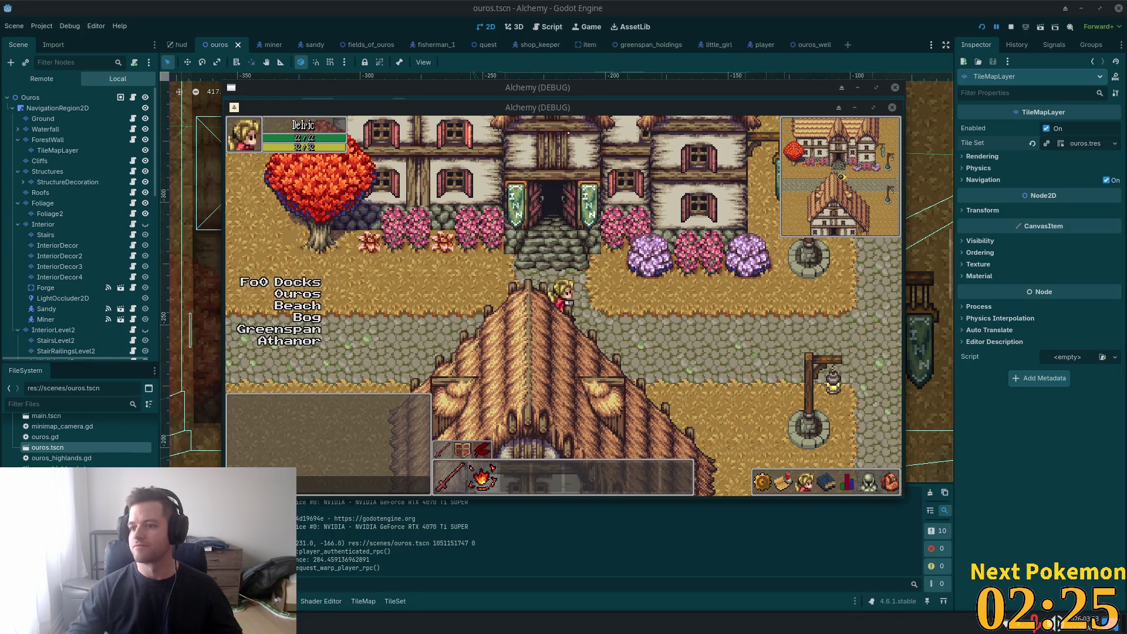
pyautogui.press('Up')
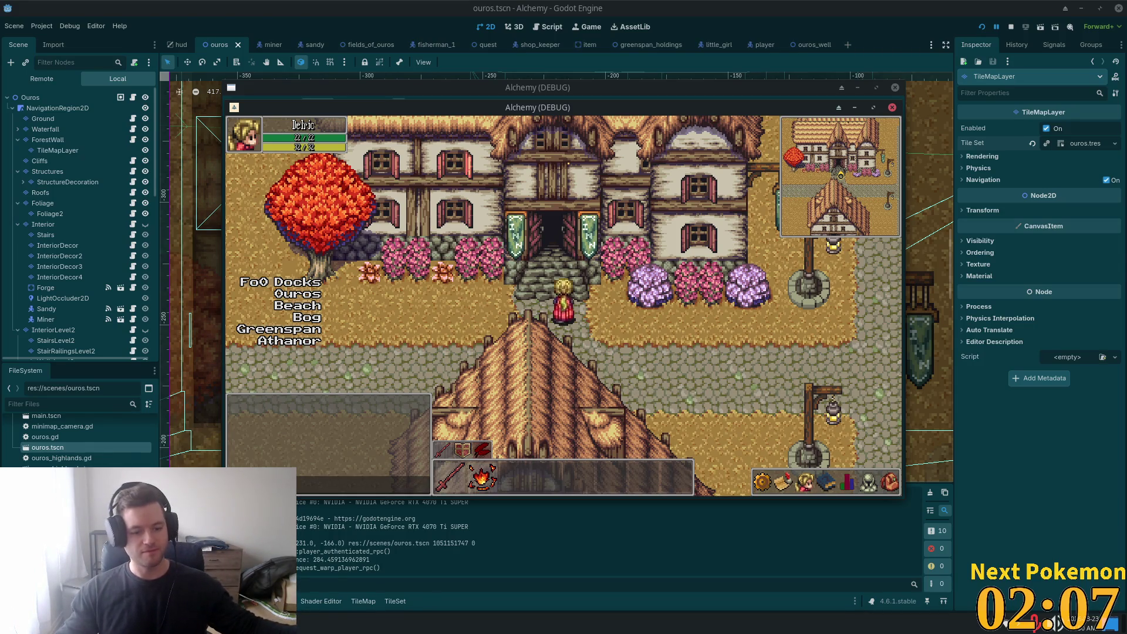
pyautogui.click(282, 626)
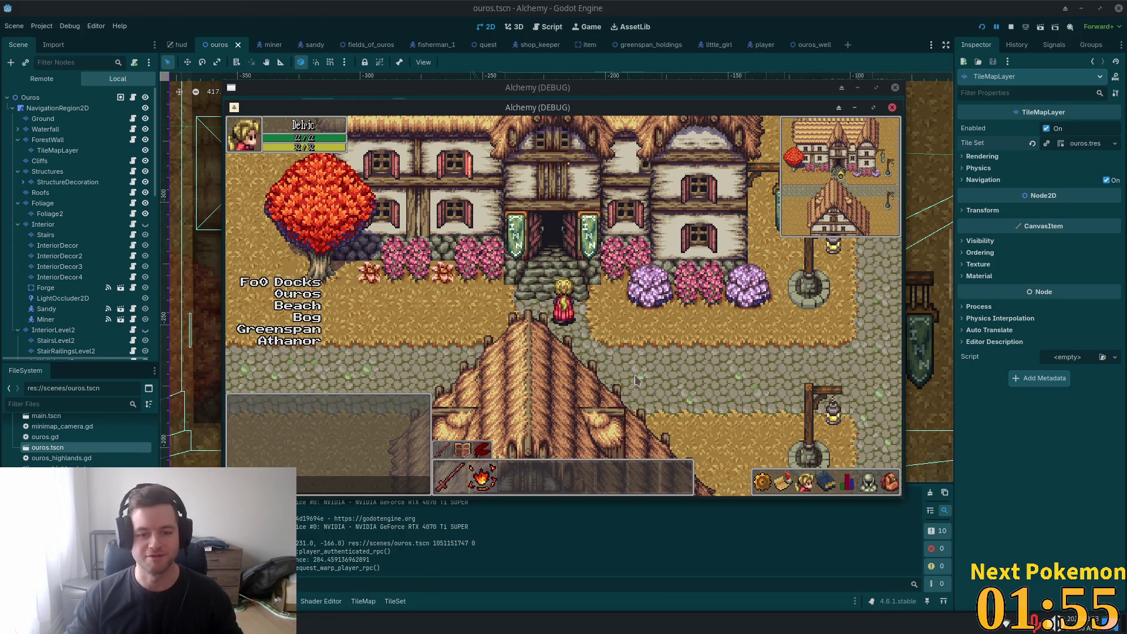
pyautogui.press('Left')
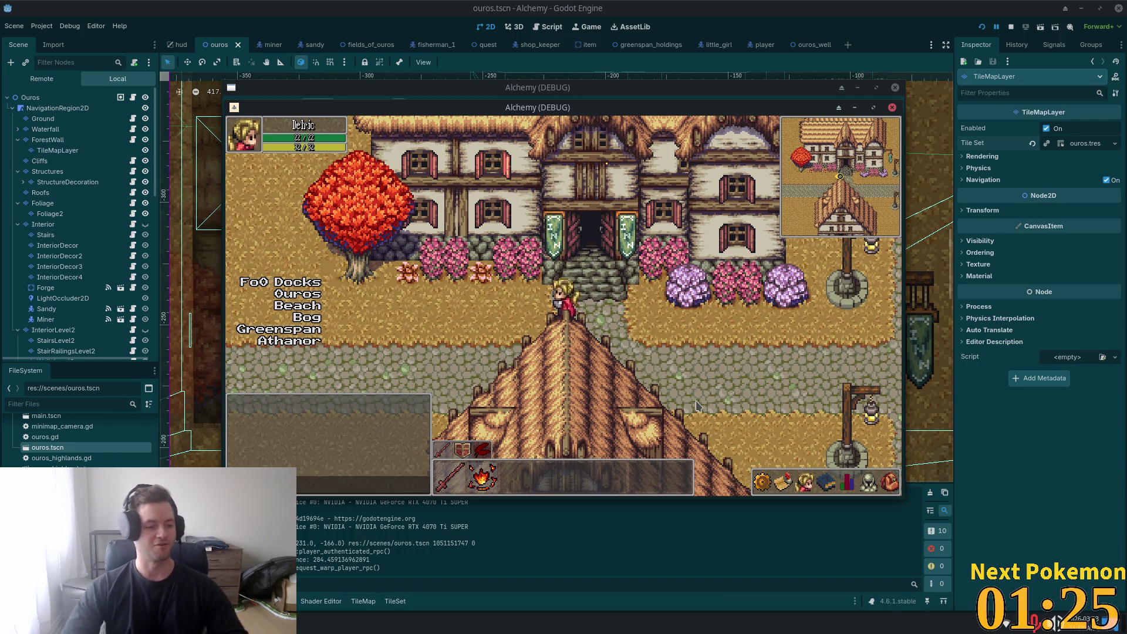
# Step: Walk in and out of the inn once more, then stop the playtest with F8
pyautogui.press('d')
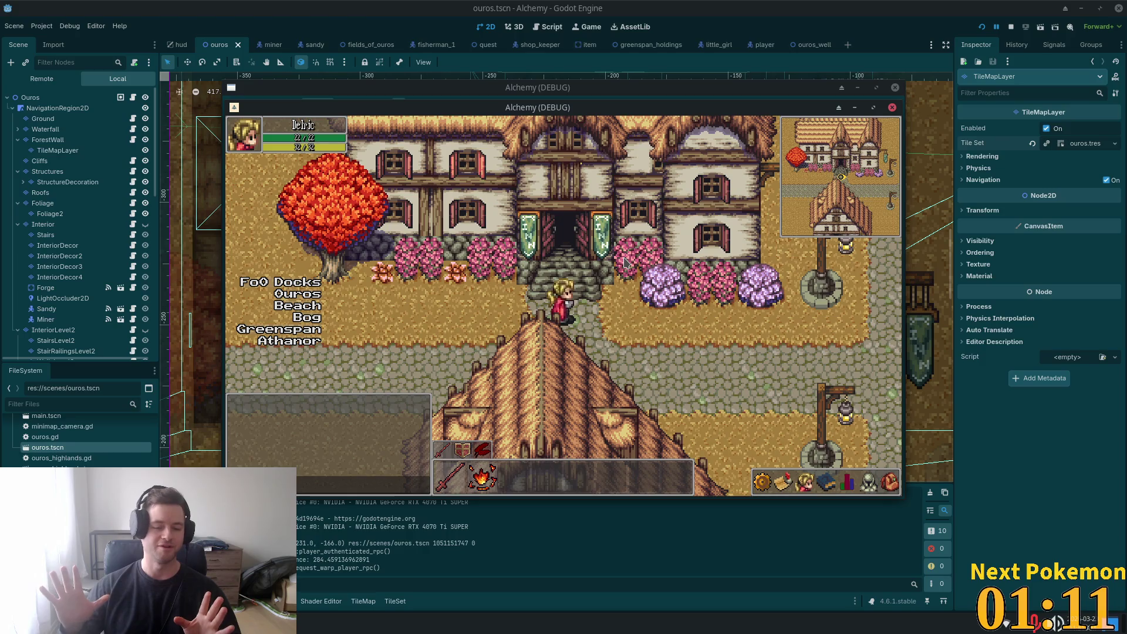
pyautogui.press('Up')
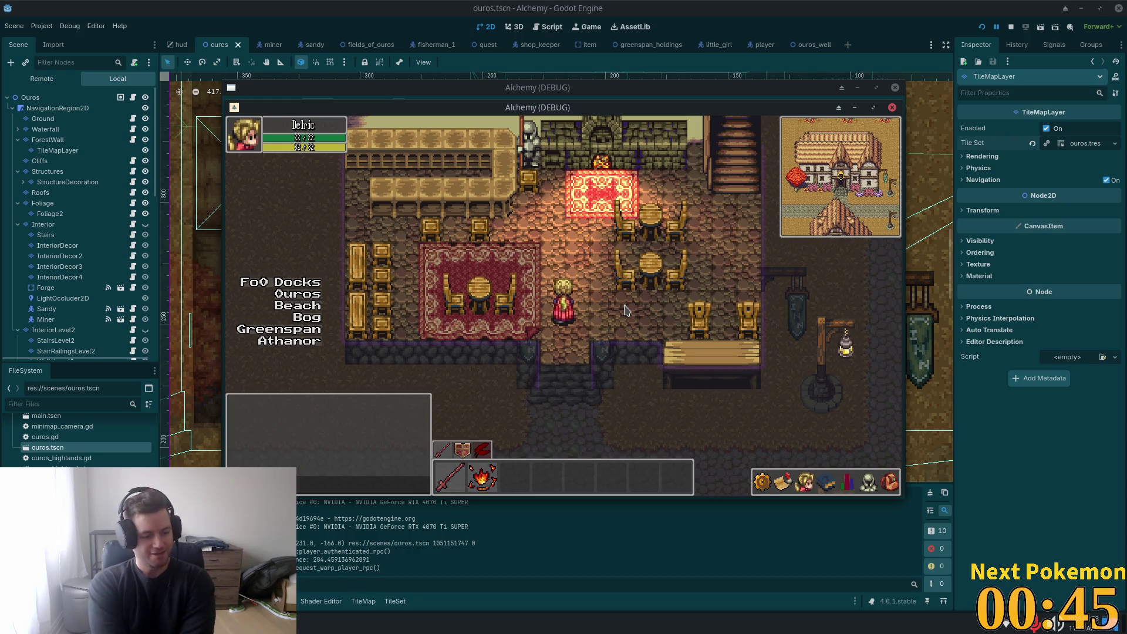
pyautogui.press('s')
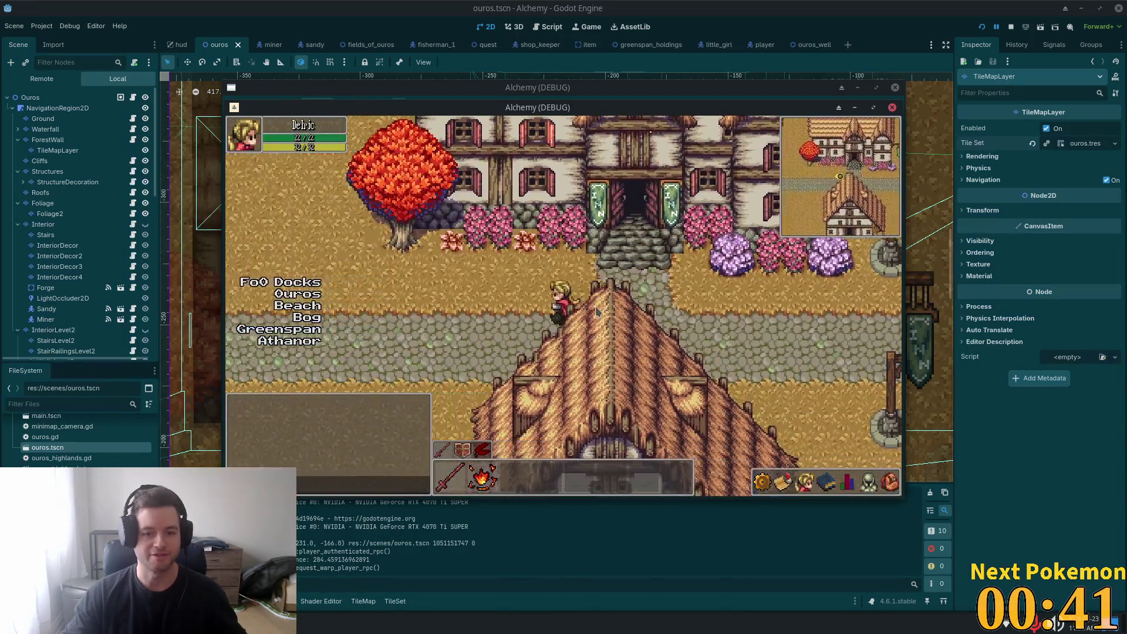
pyautogui.press('d')
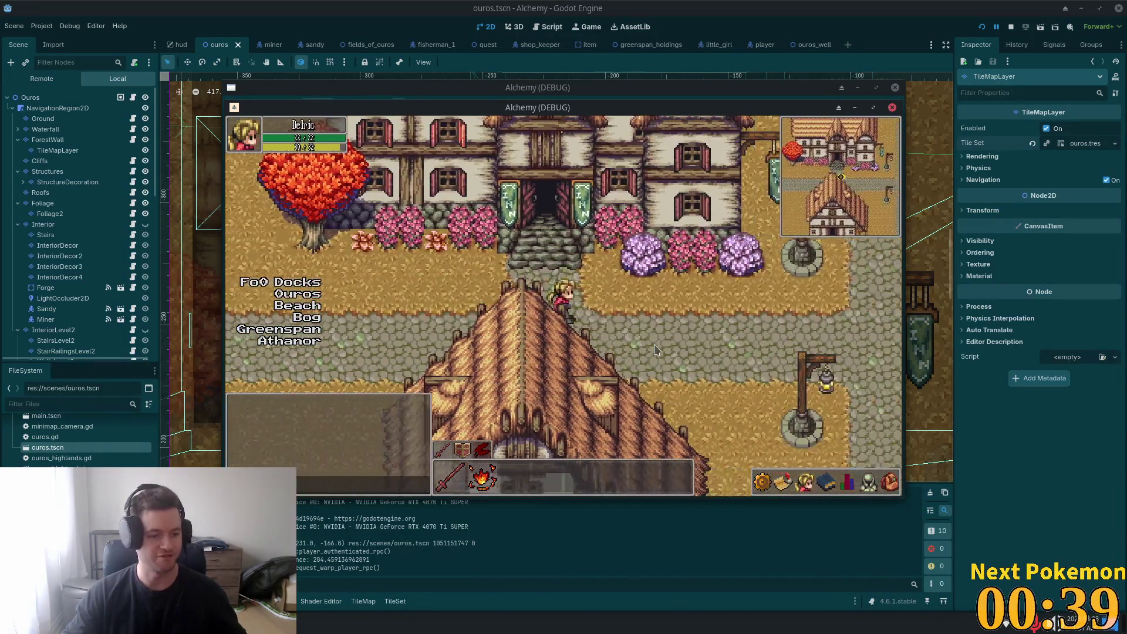
pyautogui.press('a')
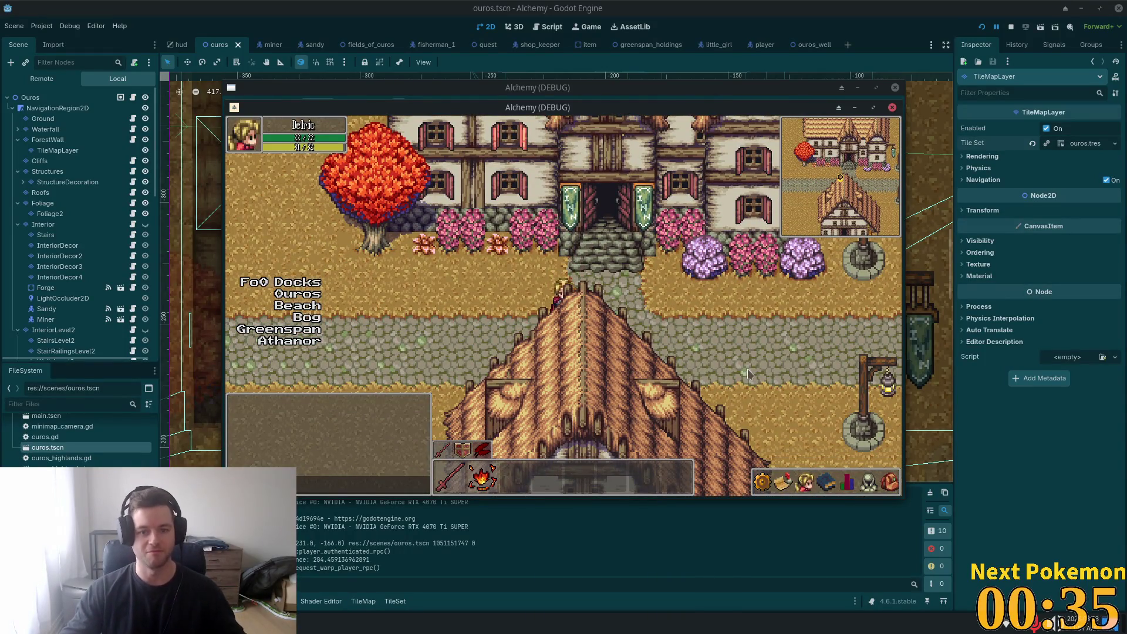
pyautogui.press('w')
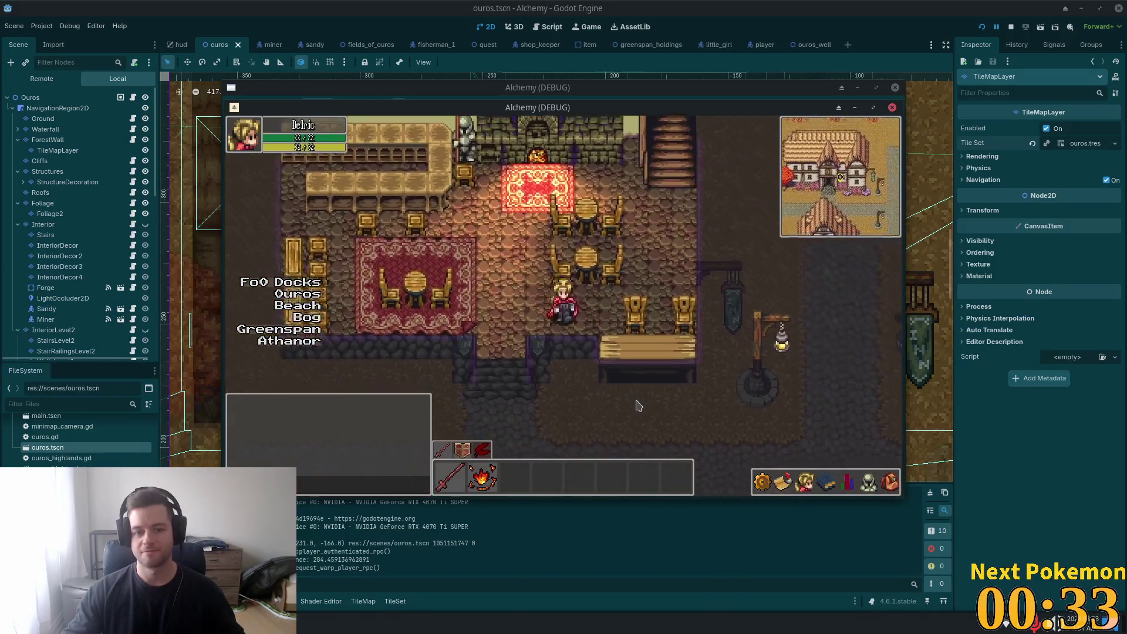
pyautogui.press('s')
pyautogui.press('F8')
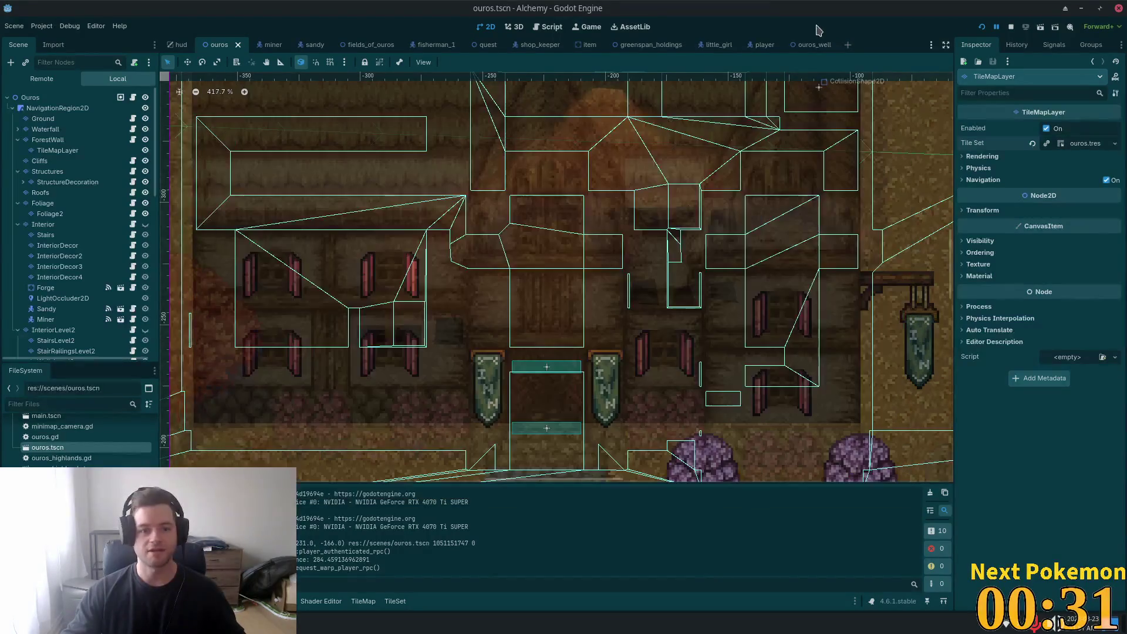
# Step: Rename the TileMapLayer node under InteriorLevel2 to InteriorDecor in the Scene dock
pyautogui.scroll(-1, 64, 270)
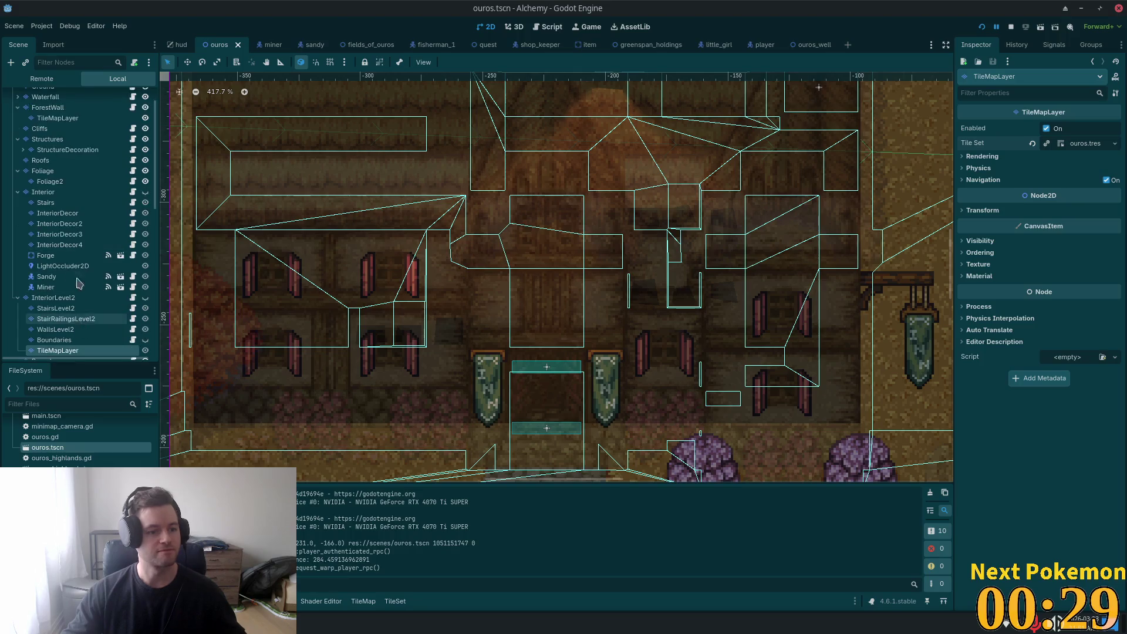
pyautogui.click(59, 266)
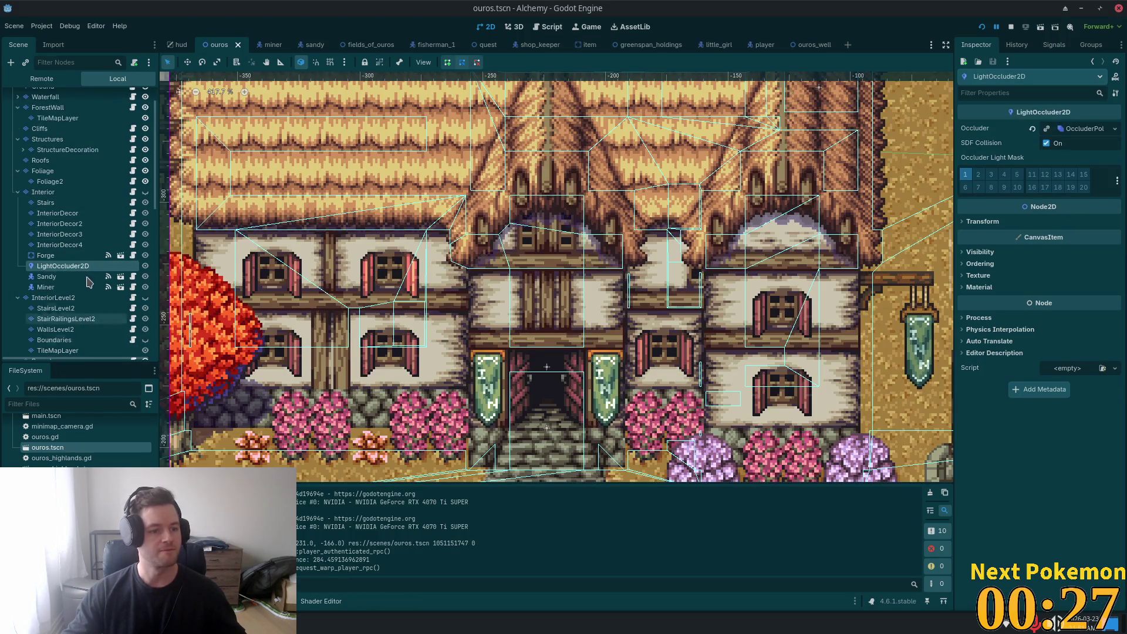
pyautogui.scroll(-3, 58, 235)
pyautogui.doubleClick(59, 253)
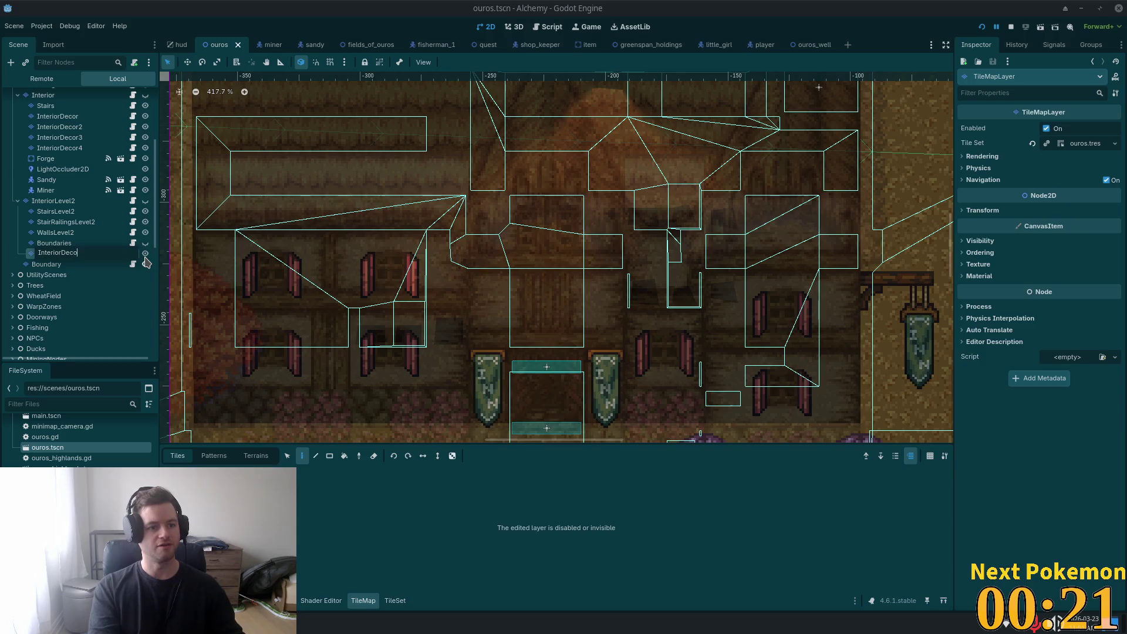
pyautogui.write('r')
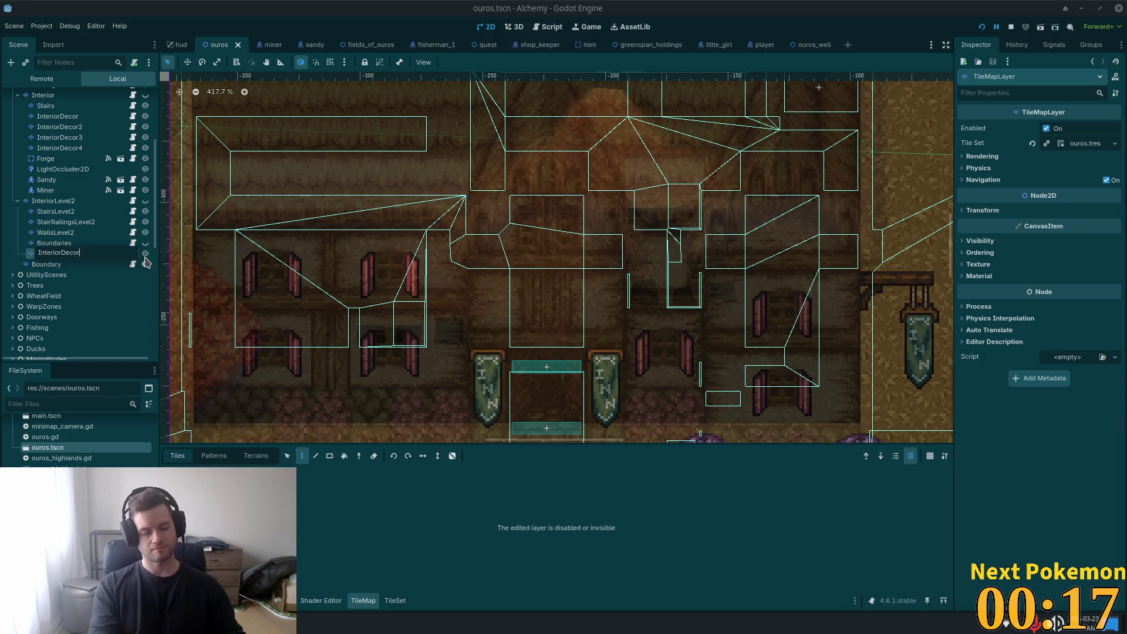
pyautogui.press('Return')
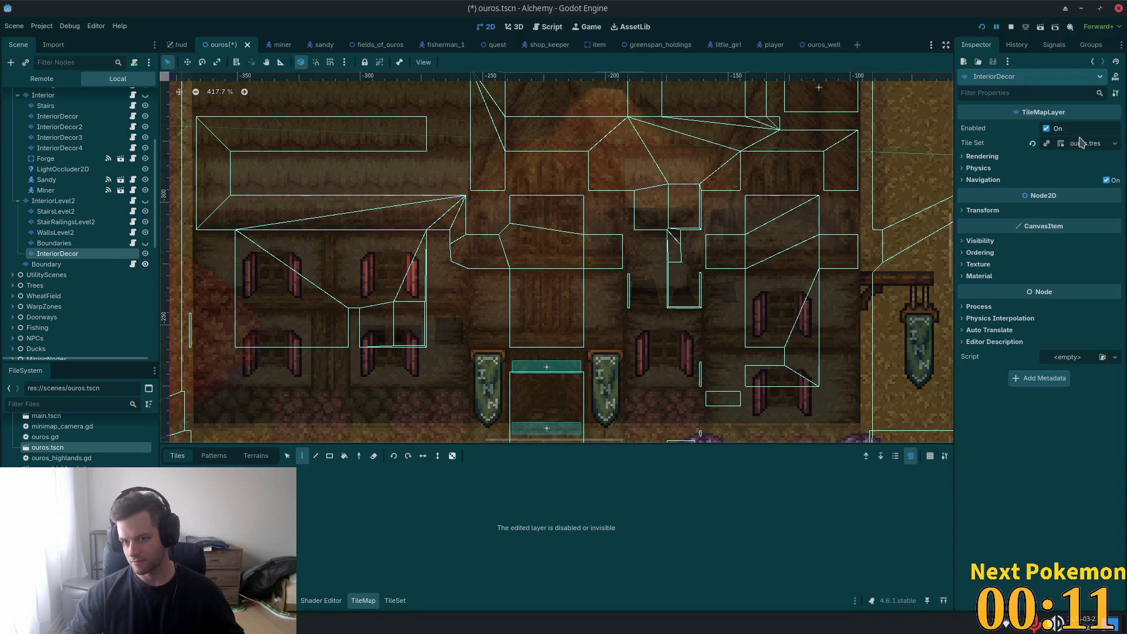
# Step: Open the Attach Node Script dialog for InteriorDecor, proposing res://scenes/interior_decor.gd
pyautogui.click(135, 62)
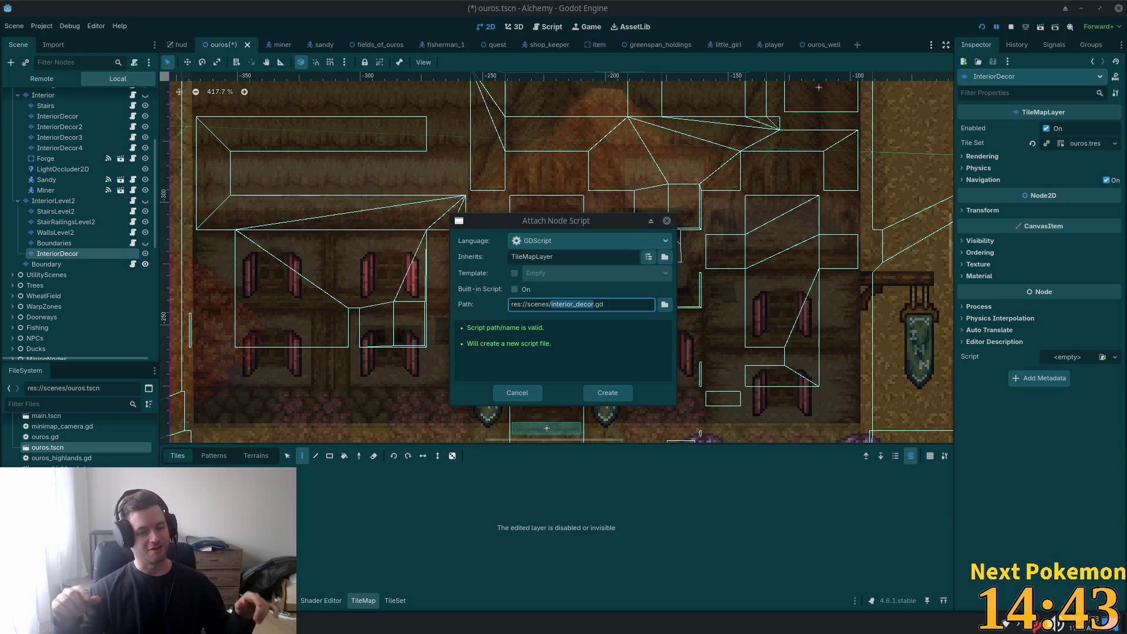
# Step: Browse for the script location and move up to the res:// project root
pyautogui.click(665, 304)
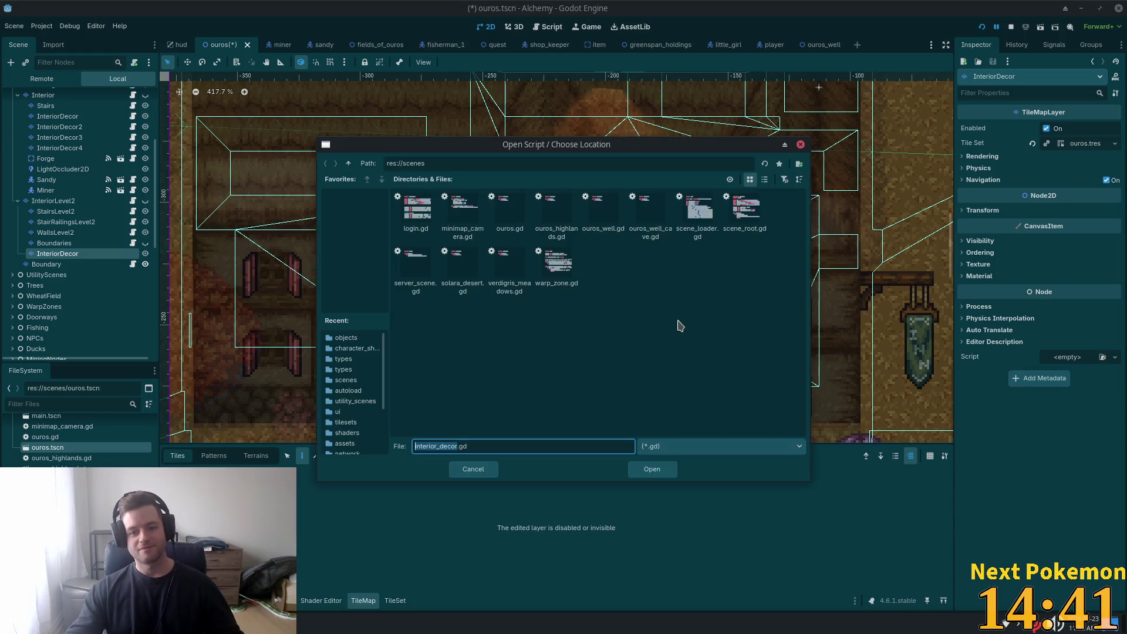
pyautogui.click(348, 163)
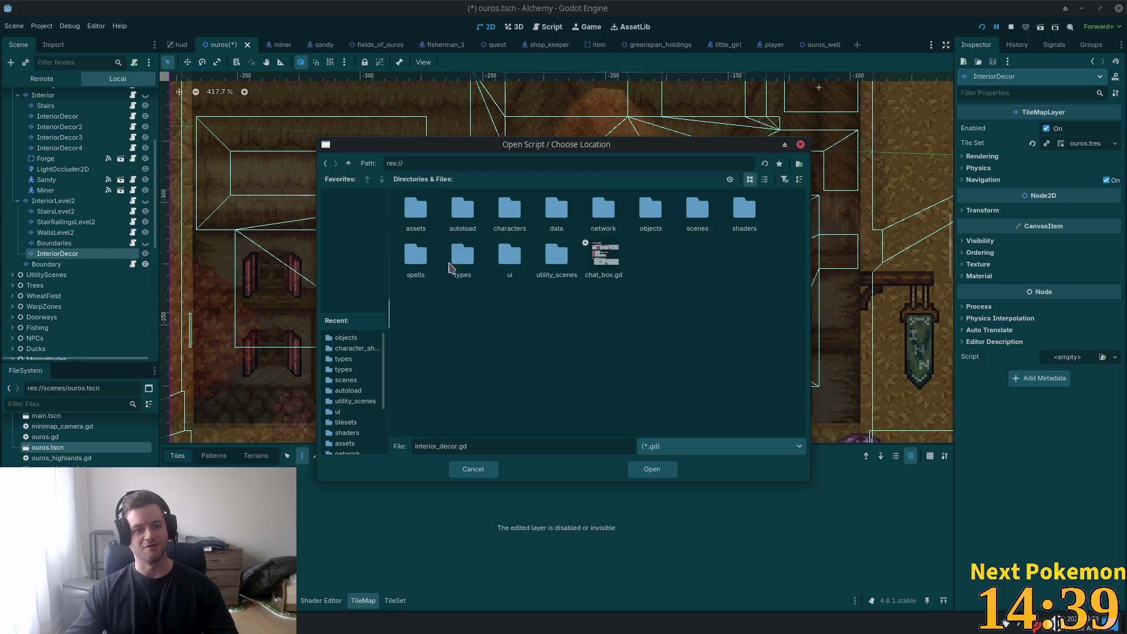
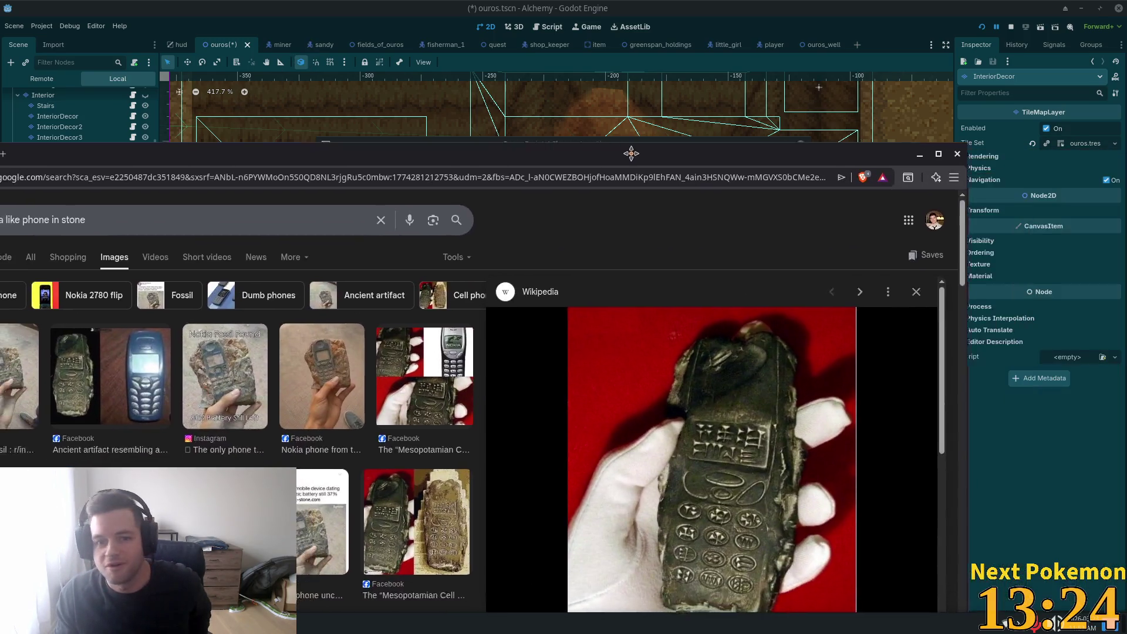
# Step: Bring the image search results forward to view the Mesopotamian Cell Phone image, then return to the editor
pyautogui.moveTo(629, 153); pyautogui.dragTo(789, 5)
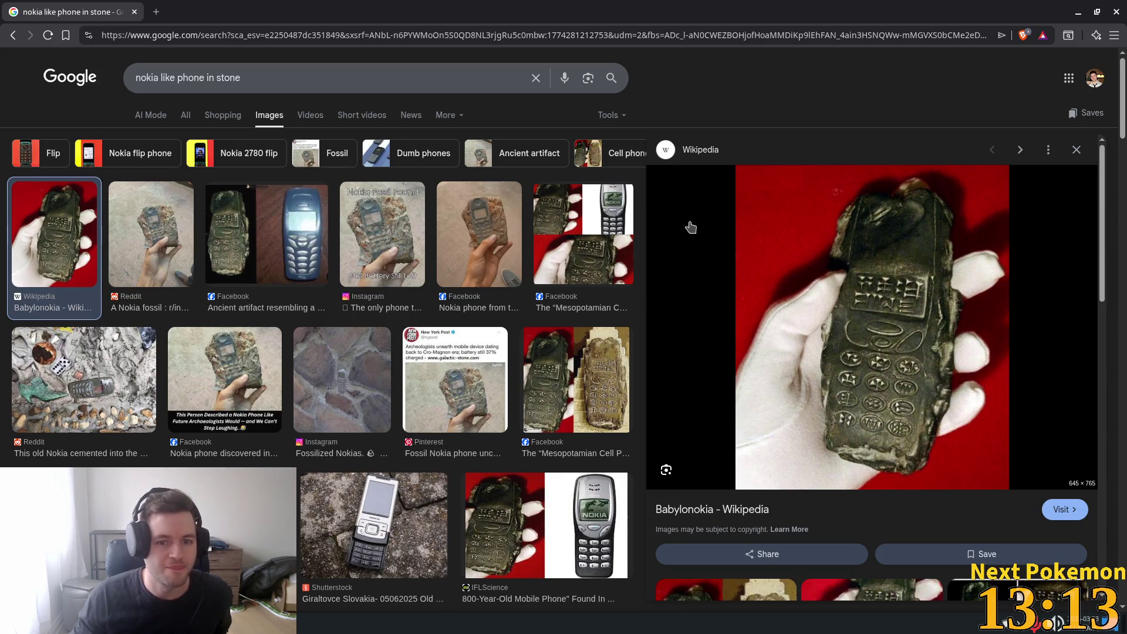
pyautogui.click(606, 241)
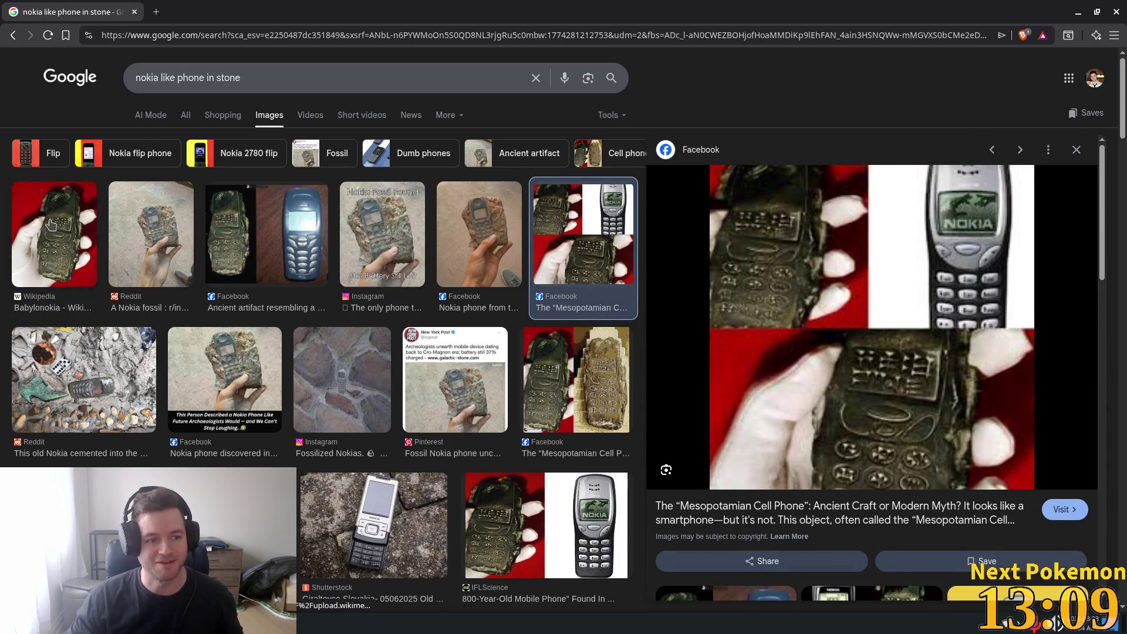
pyautogui.hotkey('alt', 'Left')
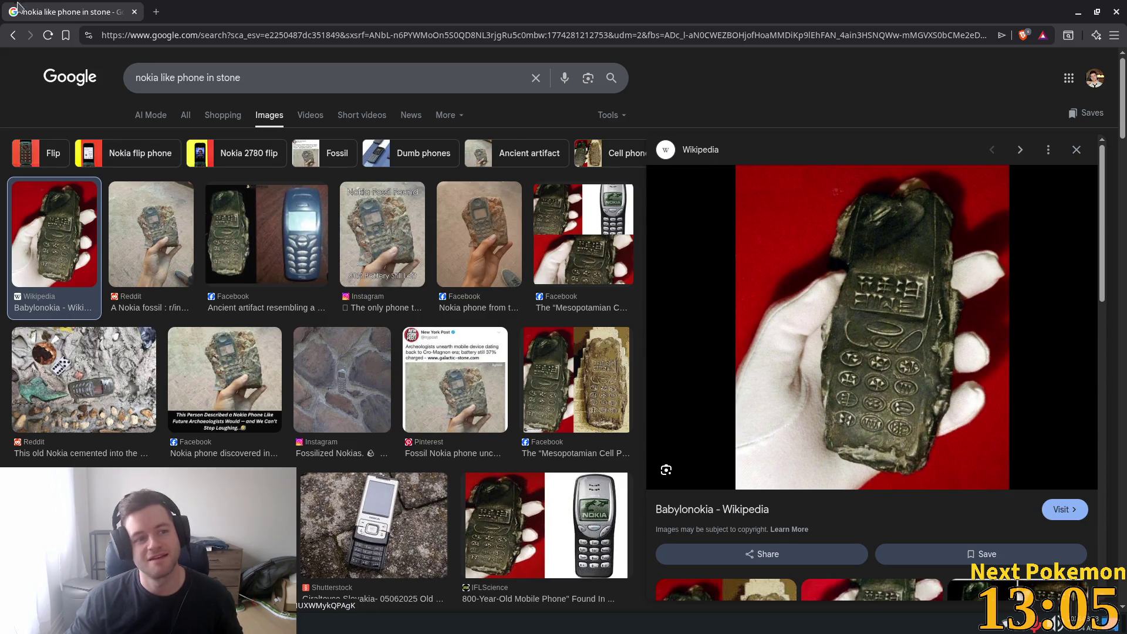
pyautogui.click(135, 11)
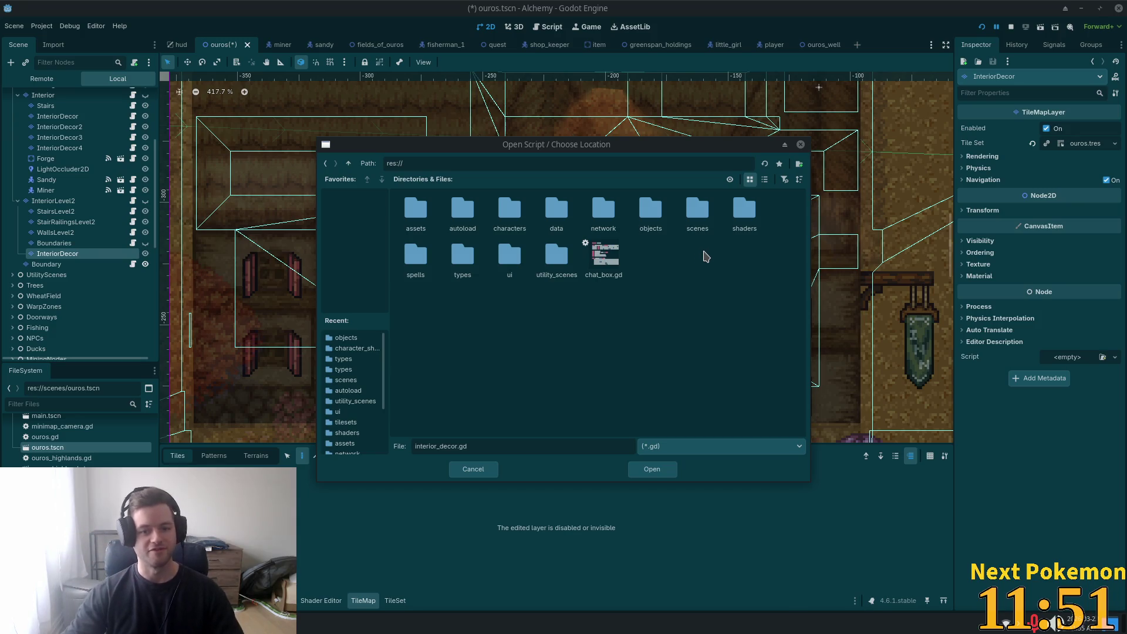
# Step: Load tilemap_layer.gd onto InteriorDecor, set Tilemap Type to Interior Level Two, and run the game
pyautogui.doubleClick(647, 219)
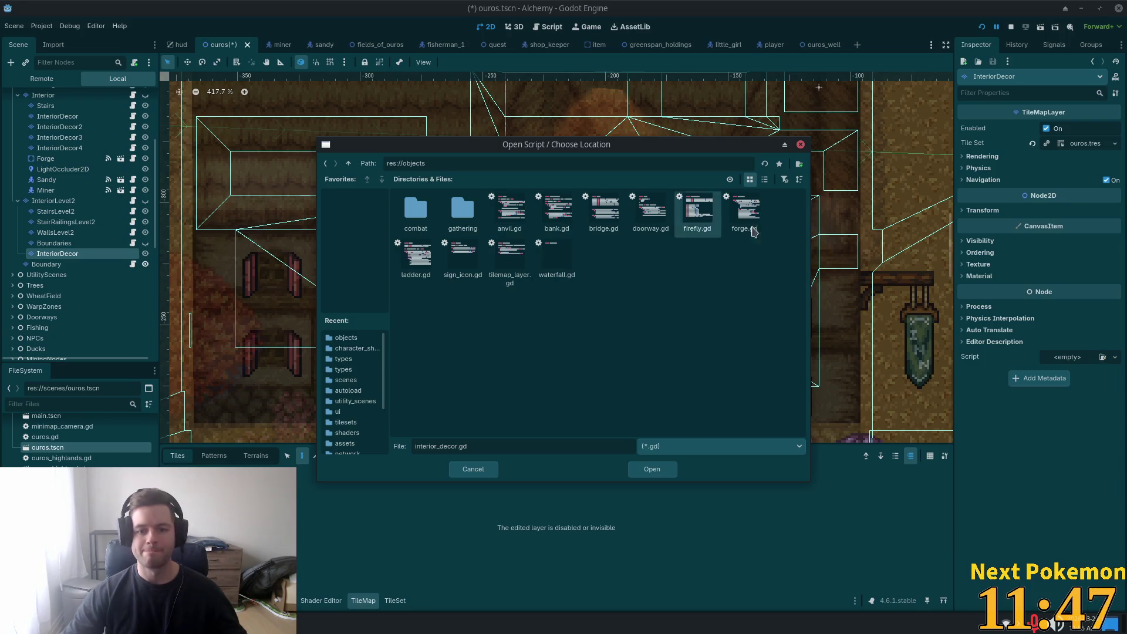
pyautogui.doubleClick(515, 259)
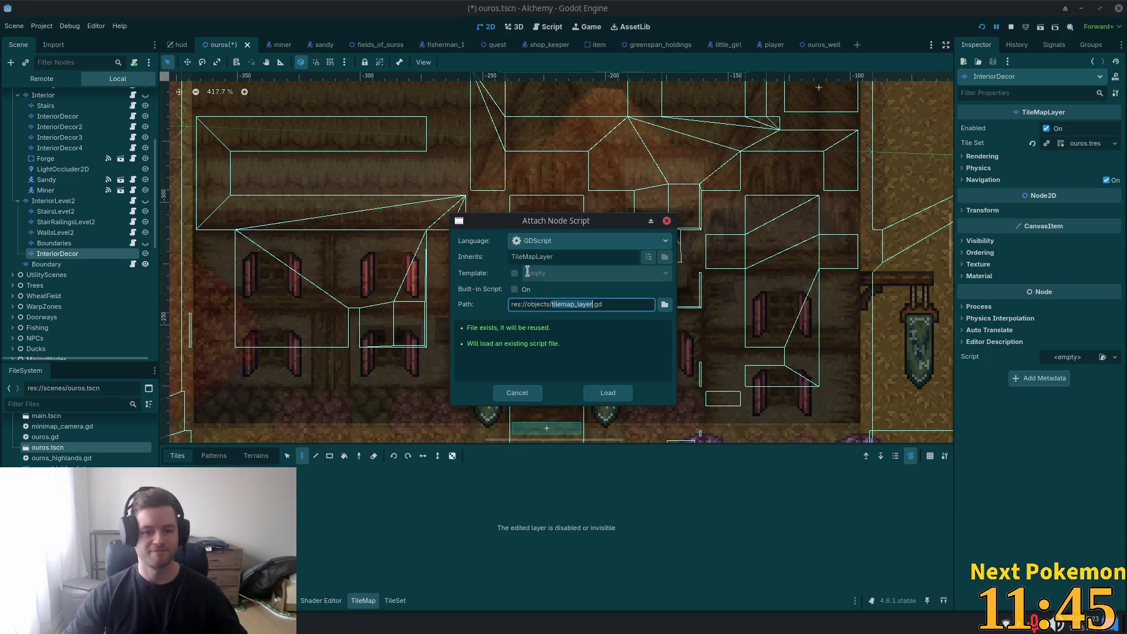
pyautogui.click(600, 401)
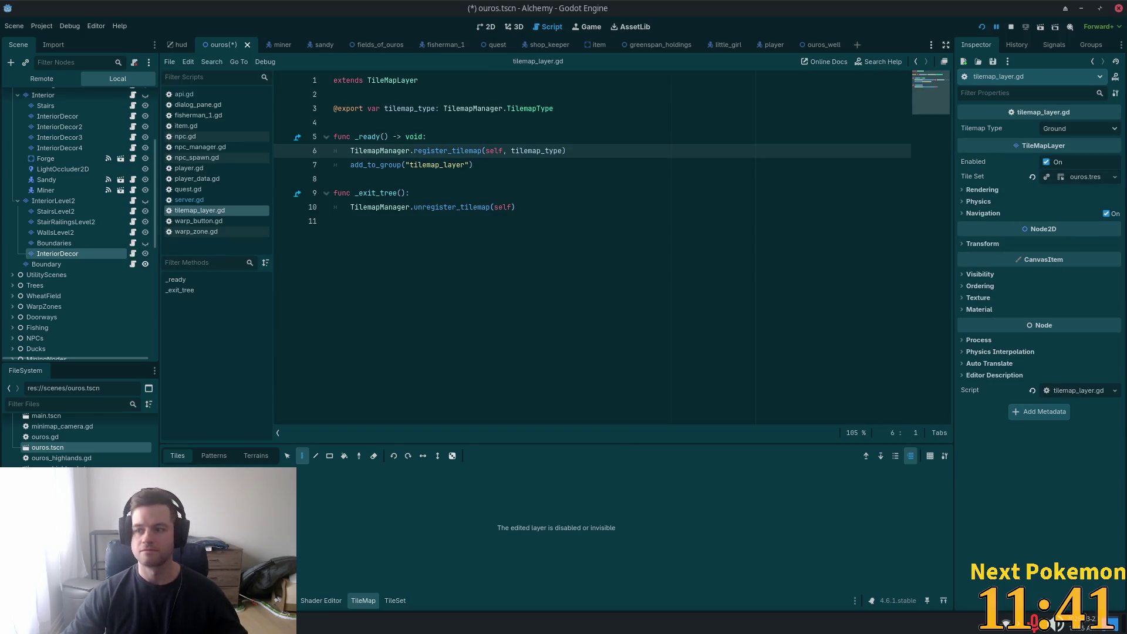
pyautogui.click(1109, 128)
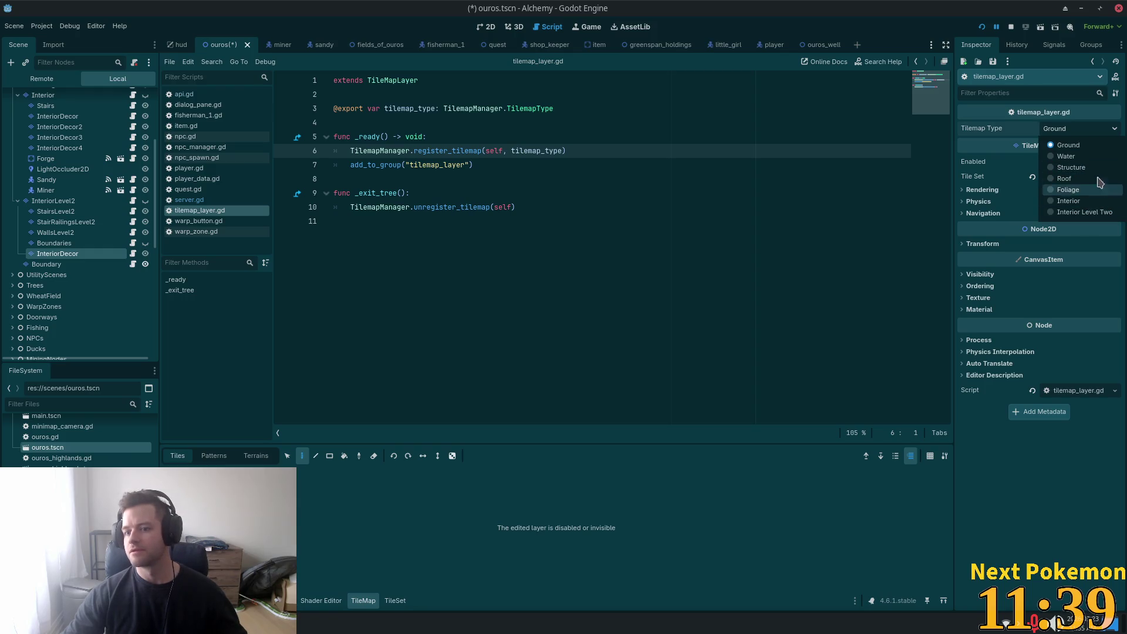
pyautogui.click(1089, 212)
pyautogui.click(981, 27)
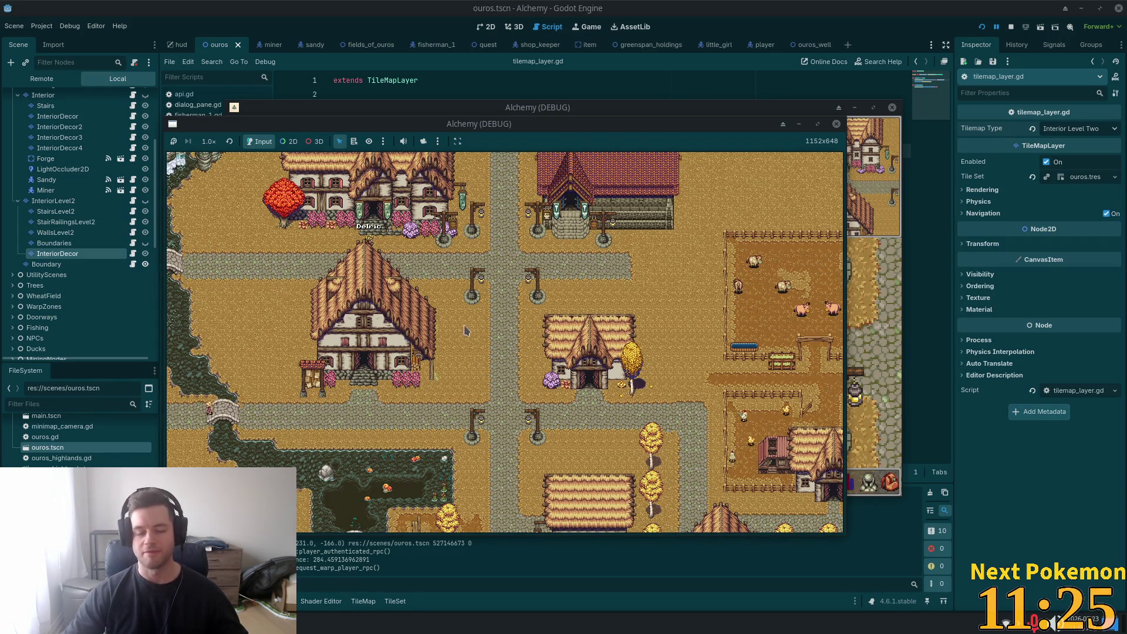
# Step: Bring the running game forward and walk the player into the inn past the tables toward the stairs
pyautogui.moveTo(552, 127)
pyautogui.mouseDown()
pyautogui.moveTo(683, 185)
pyautogui.moveTo(770, 157)
pyautogui.mouseUp()
pyautogui.click(373, 268)
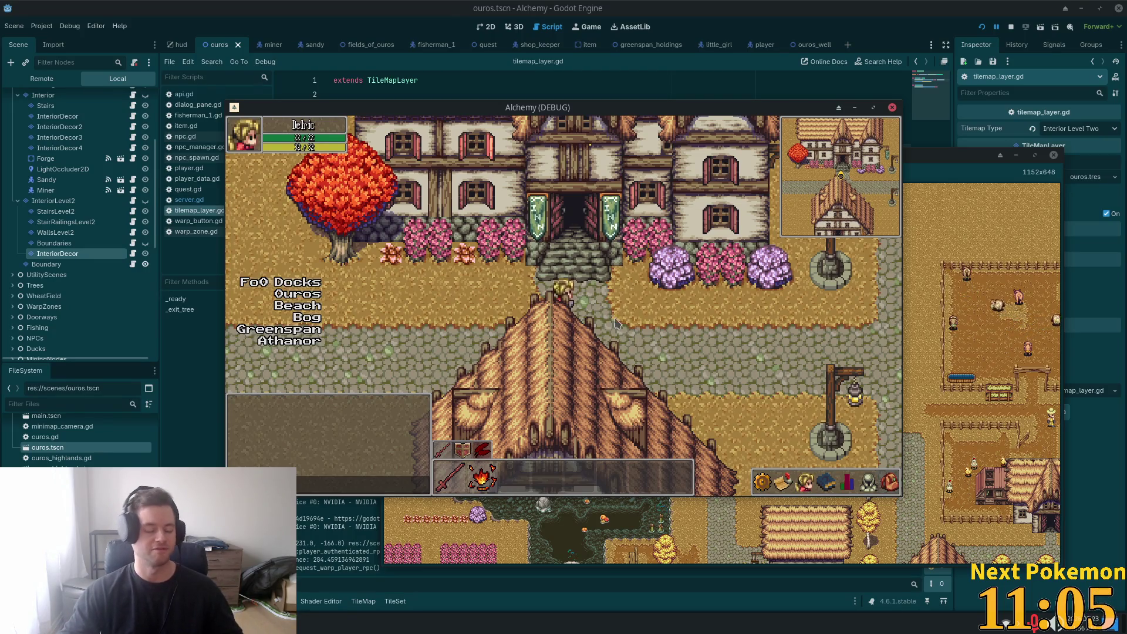
pyautogui.press('w')
pyautogui.press('w')
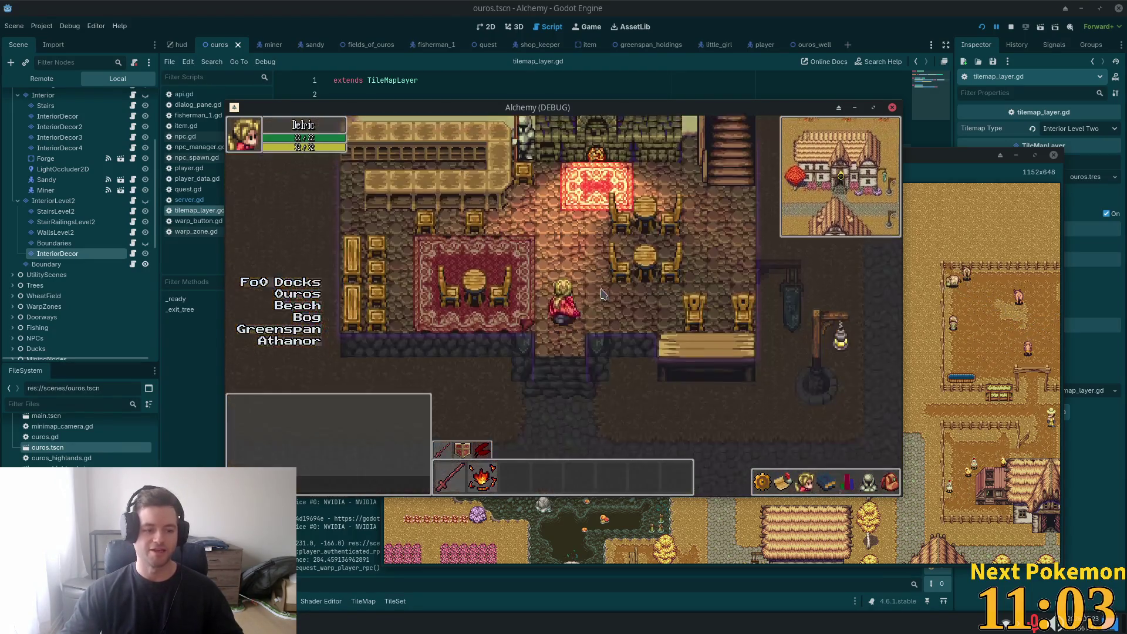
pyautogui.press('d')
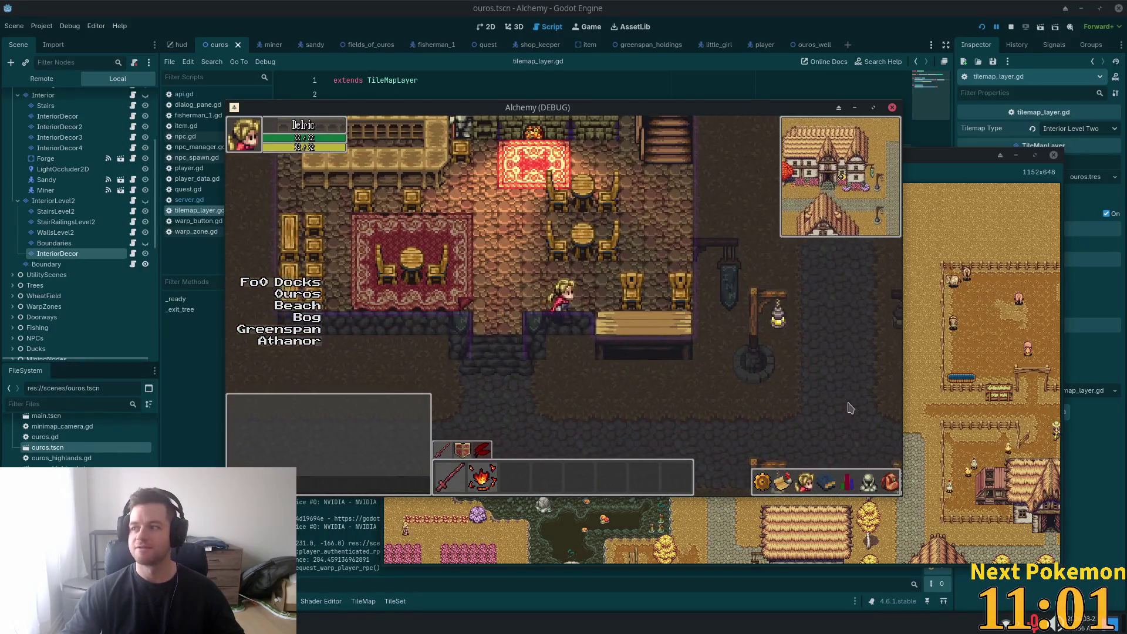
pyautogui.press('w')
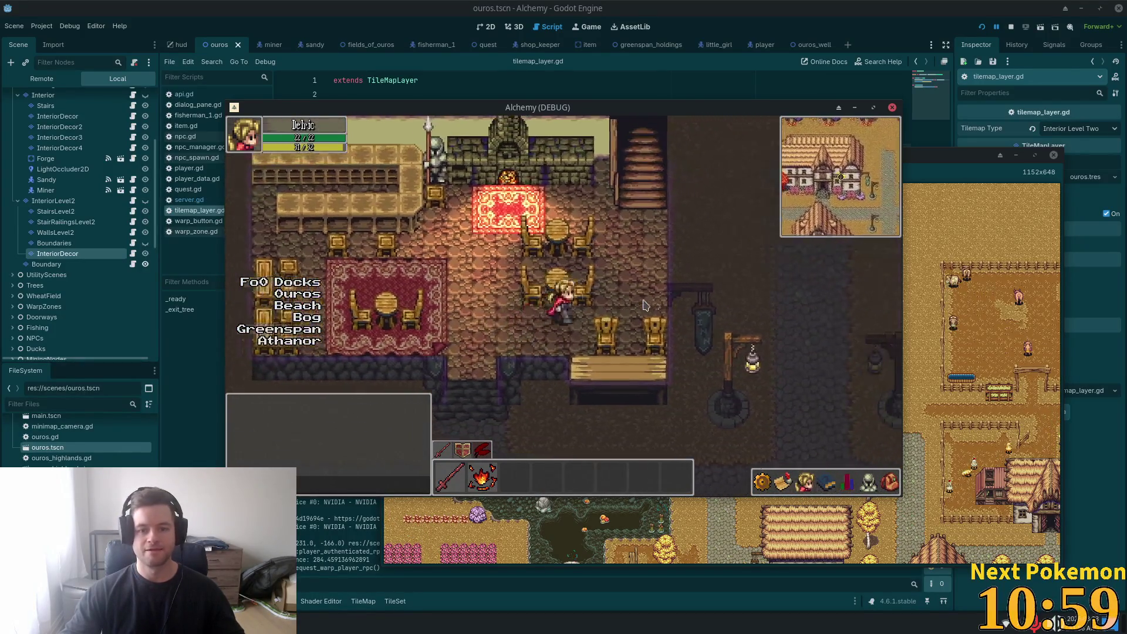
pyautogui.press('w')
# Step: Climb to the inn's upstairs bedroom floor and walk among the beds, then return to the editor
pyautogui.press('d')
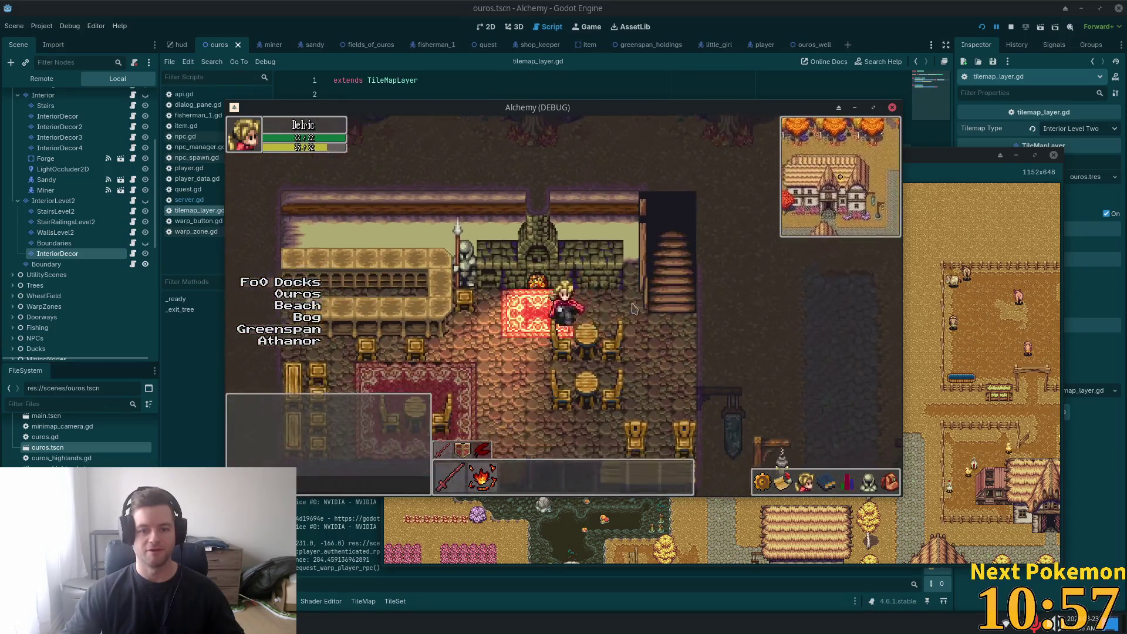
pyautogui.press('d')
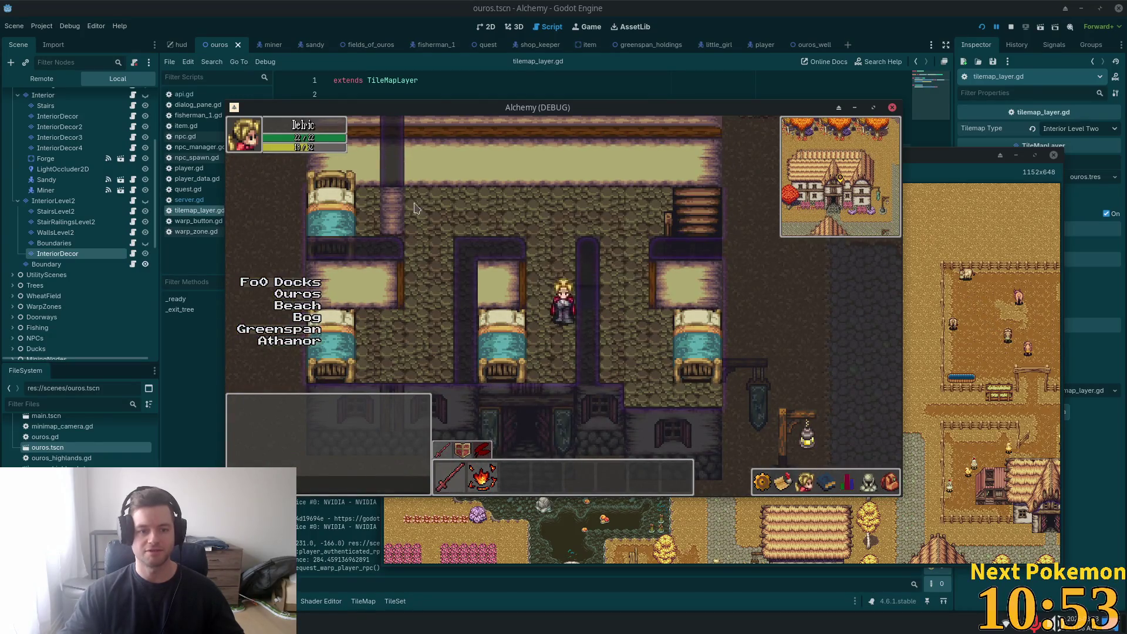
pyautogui.press('w')
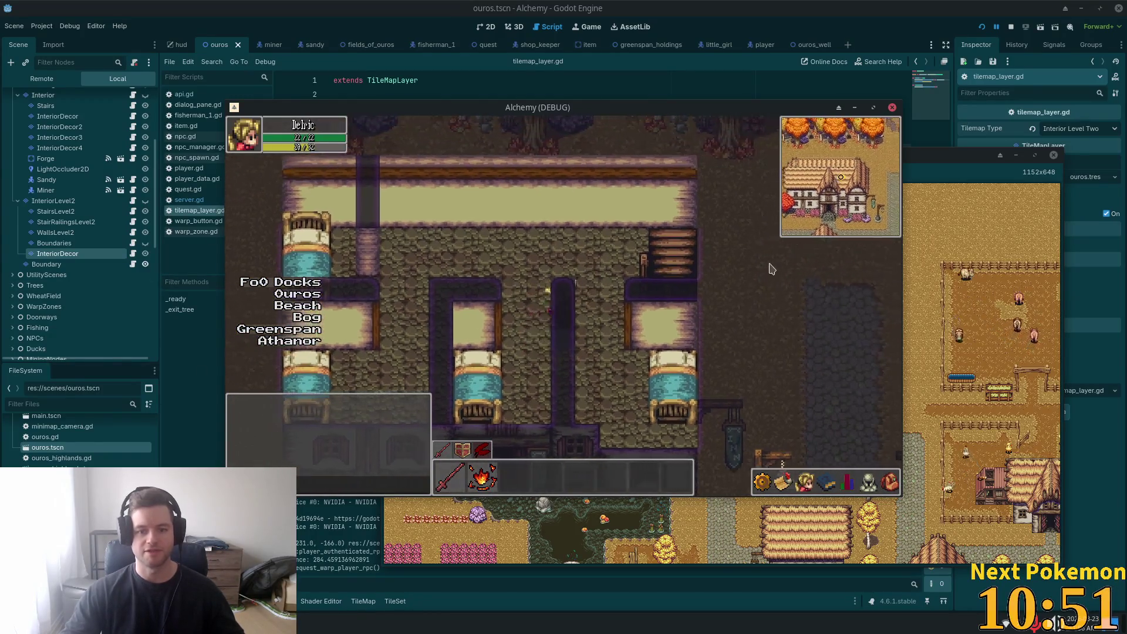
pyautogui.press('s')
pyautogui.press('d')
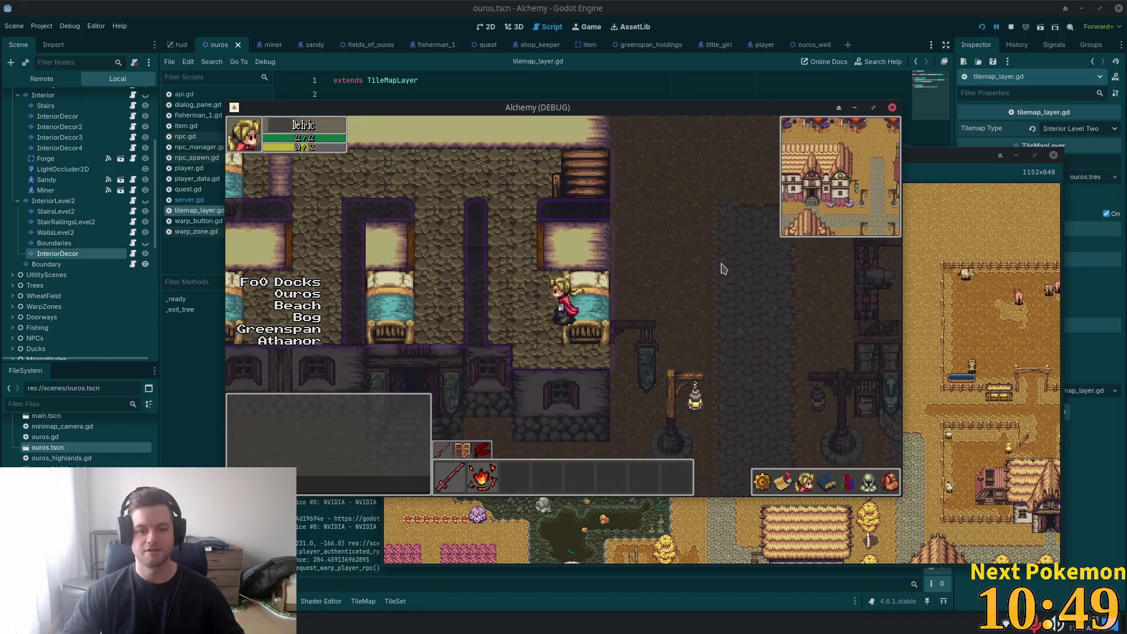
pyautogui.press('a')
pyautogui.press('s')
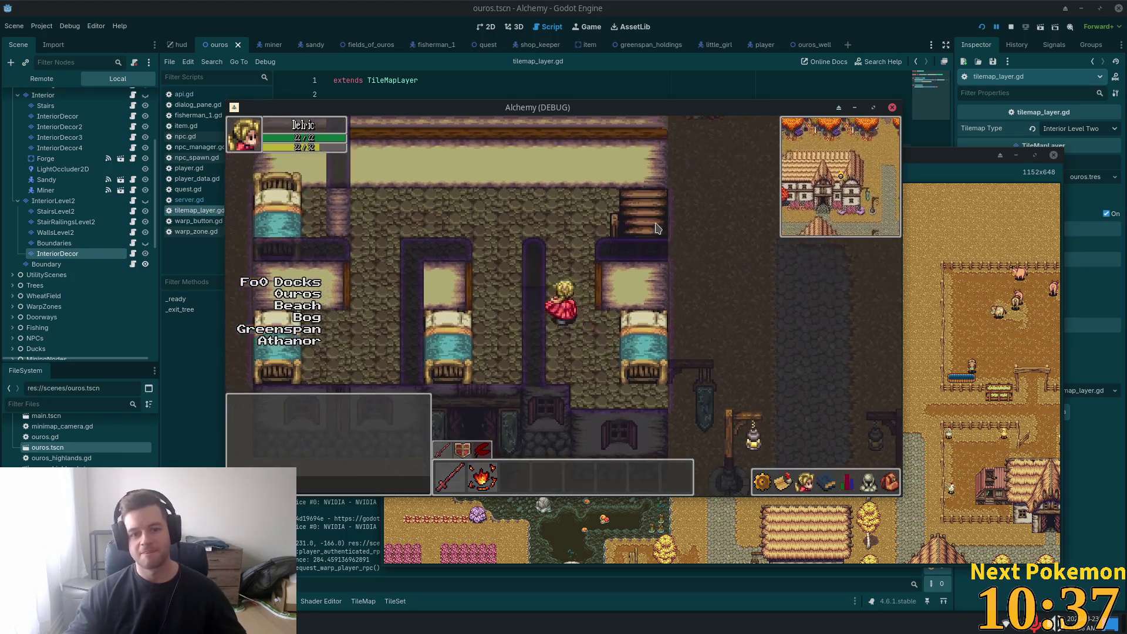
pyautogui.click(865, 47)
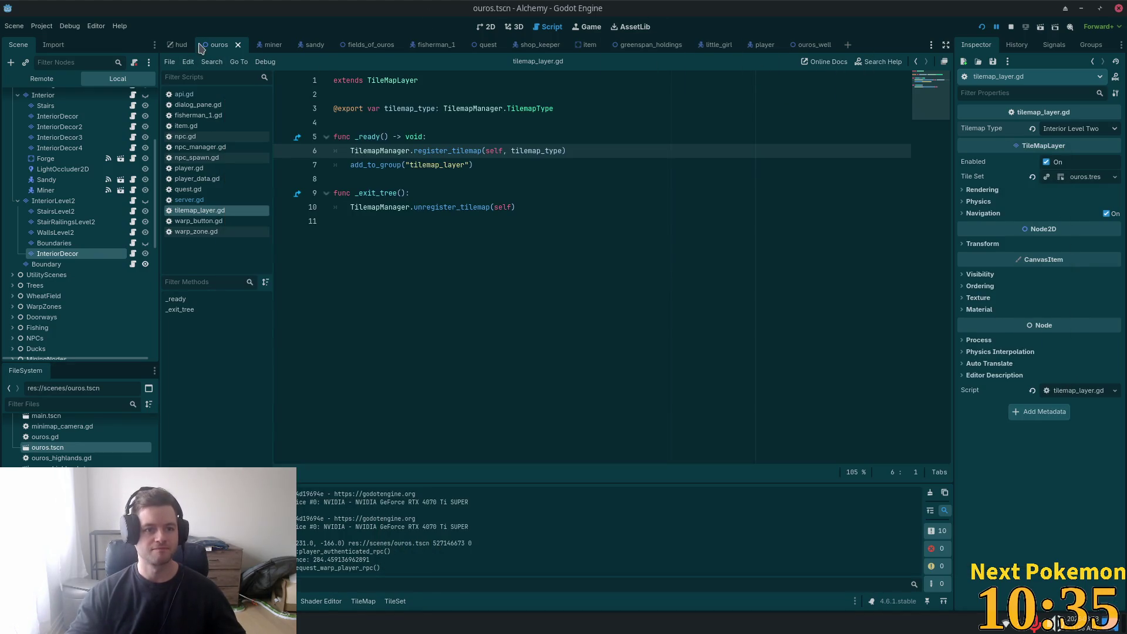
# Step: Give the InteriorDecor layer Z Index 1 and turn on Y sorting
pyautogui.click(488, 28)
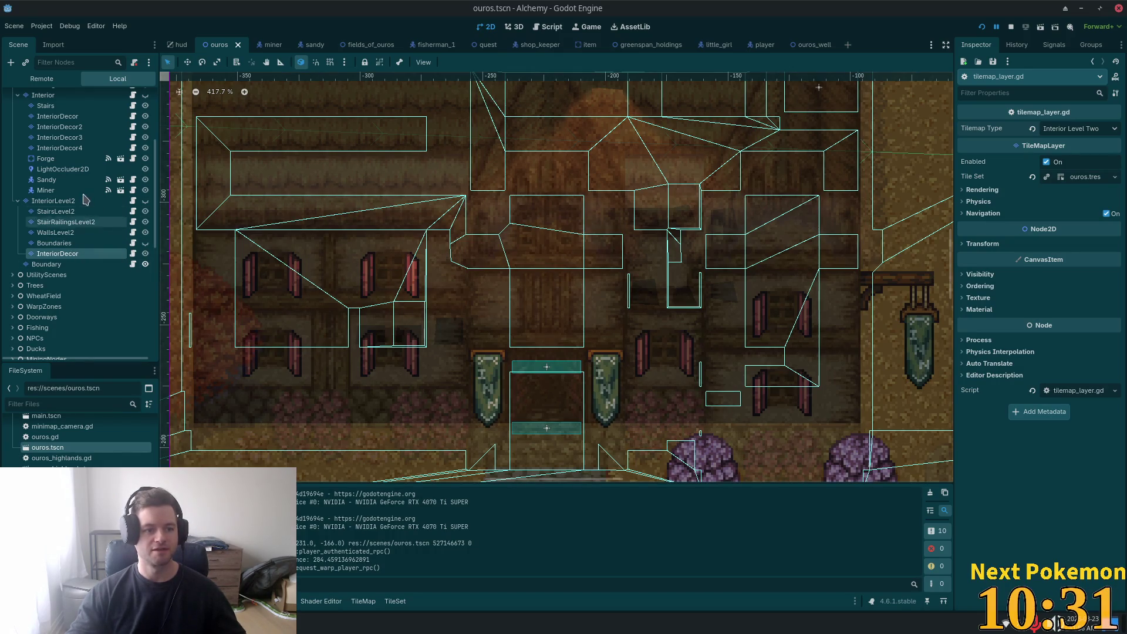
pyautogui.click(55, 212)
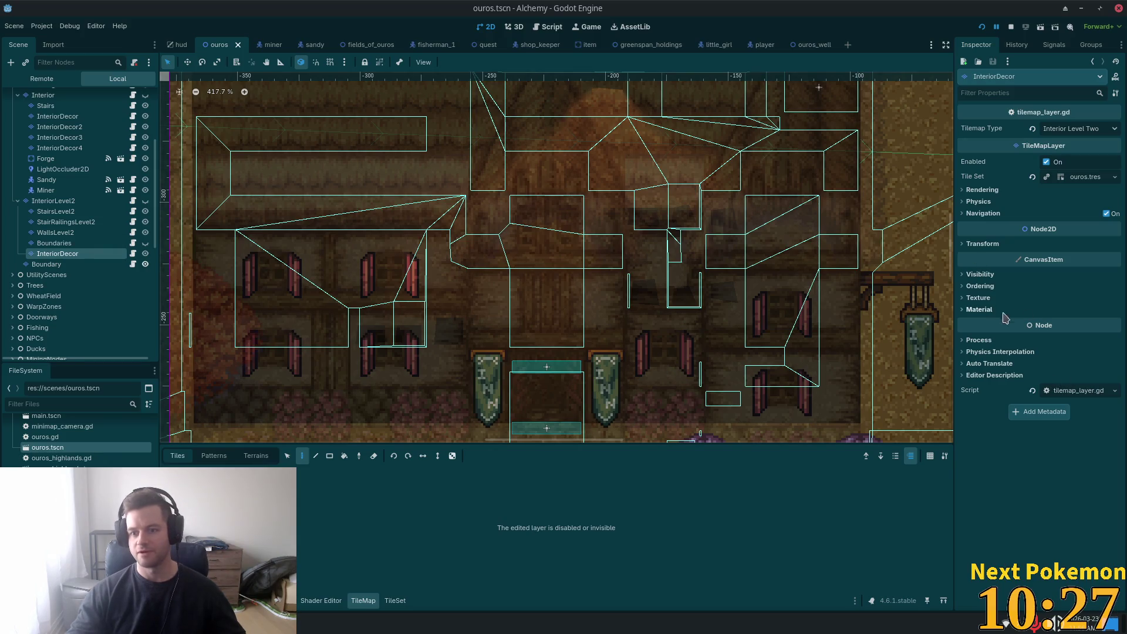
pyautogui.click(981, 286)
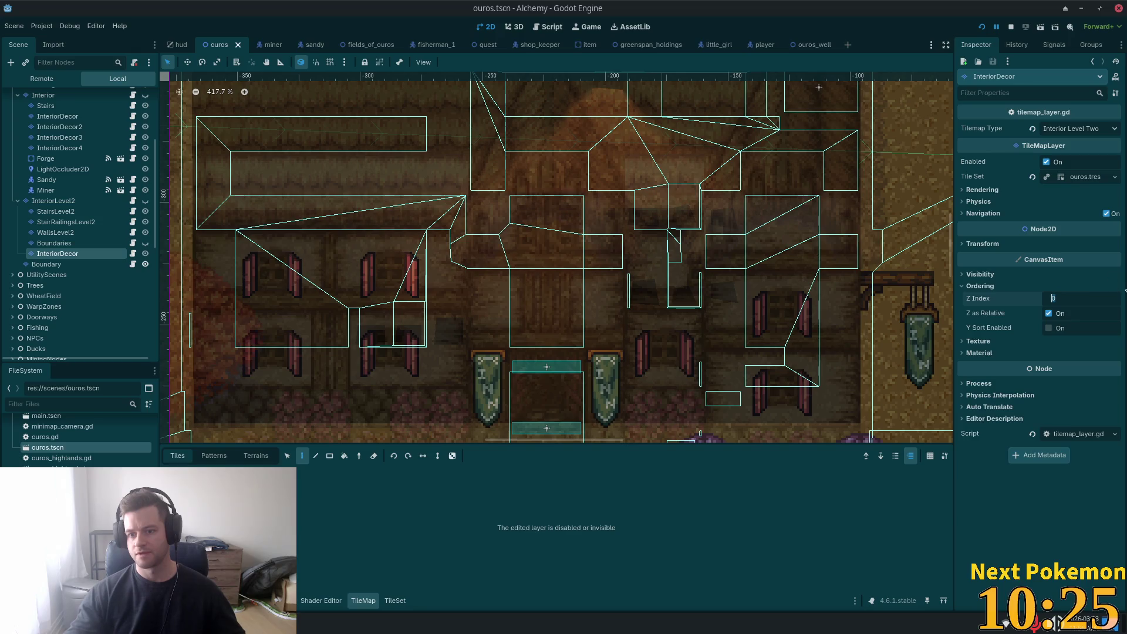
pyautogui.write('1')
pyautogui.press('Return')
pyautogui.click(1049, 328)
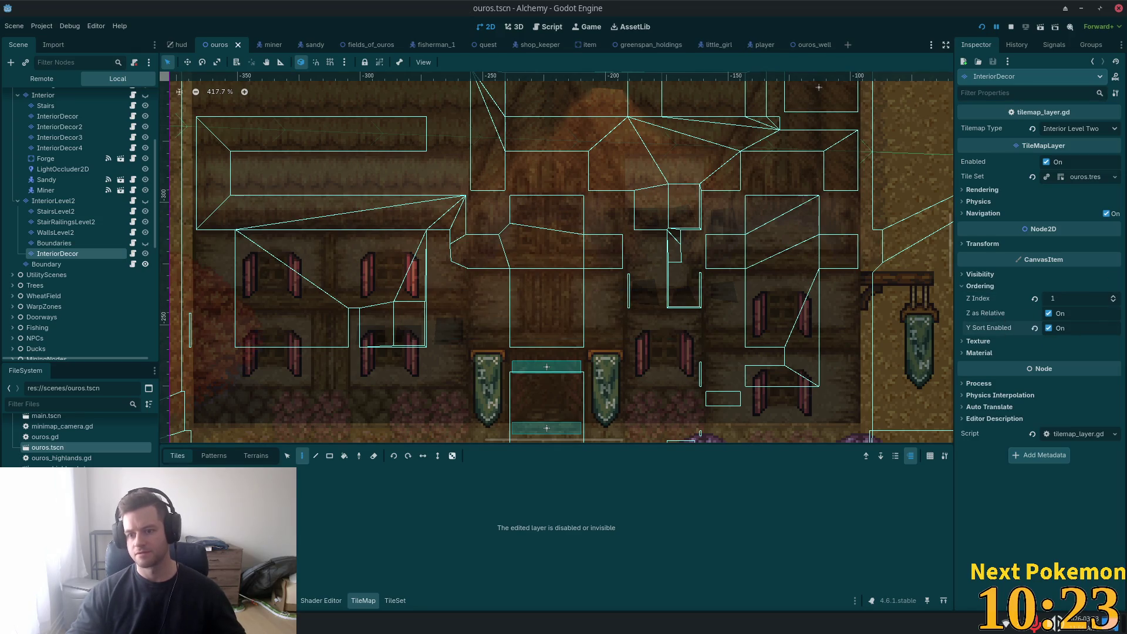
# Step: Check the upstairs layering in-game, then inspect the Boundaries and WallsLevel2 layers' ordering settings
pyautogui.press('Up')
pyautogui.press('Left')
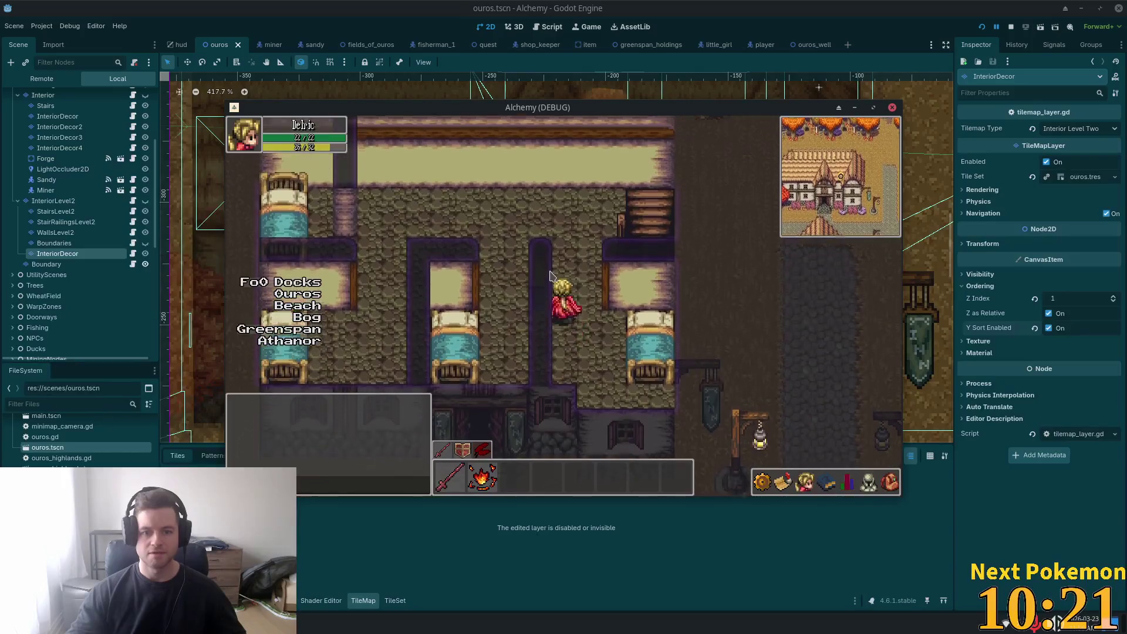
pyautogui.click(36, 235)
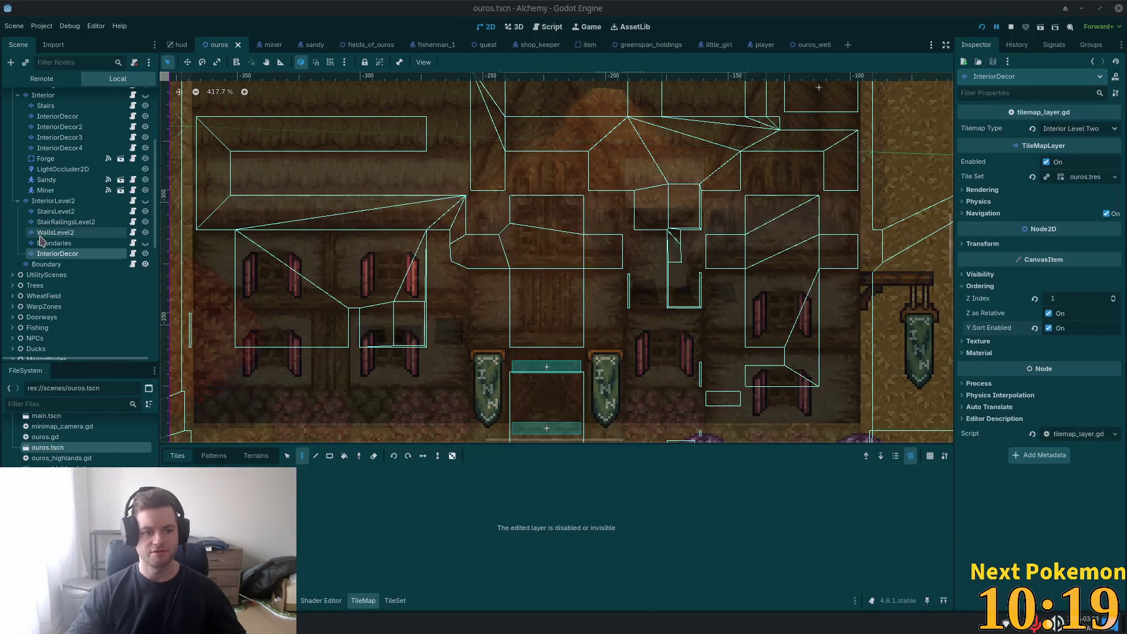
pyautogui.click(39, 242)
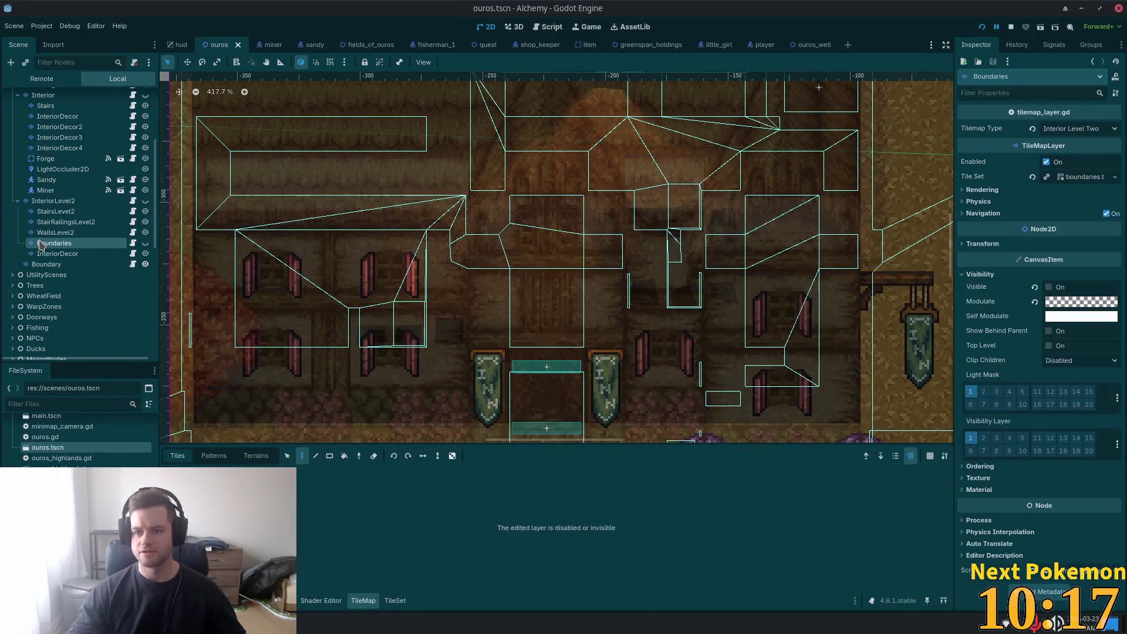
pyautogui.click(977, 466)
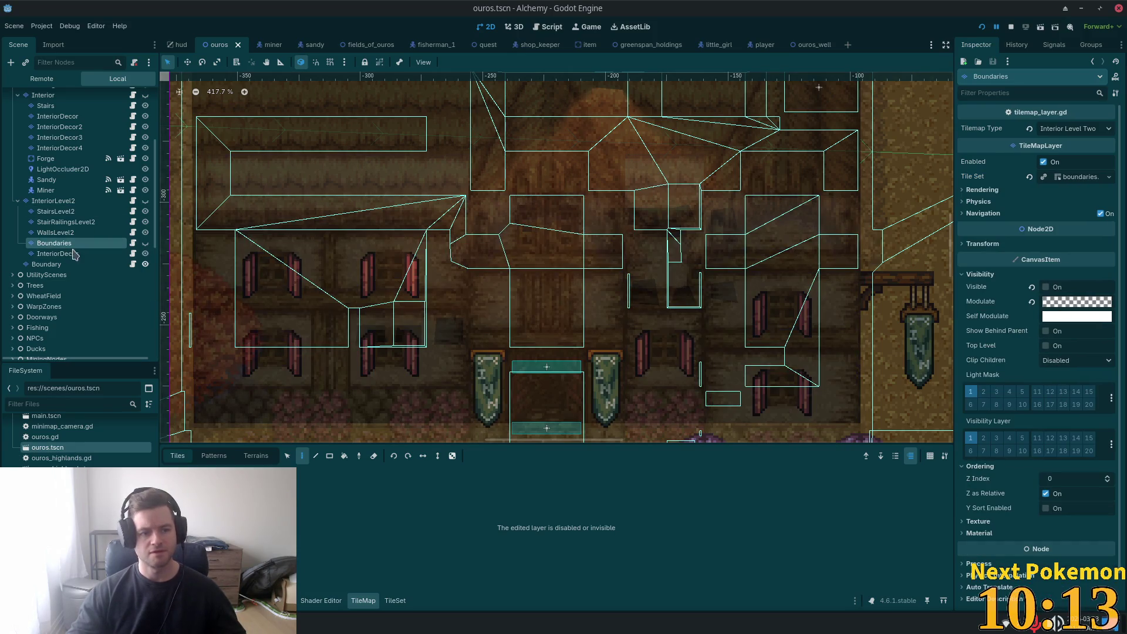
pyautogui.click(61, 234)
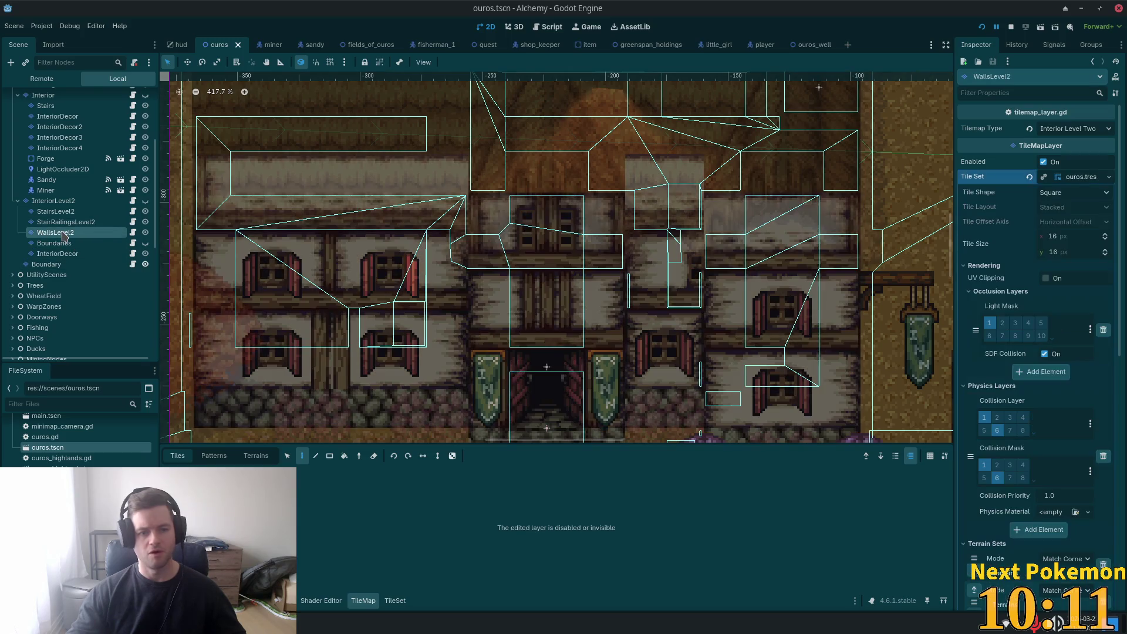
pyautogui.scroll(-8, 1067, 390)
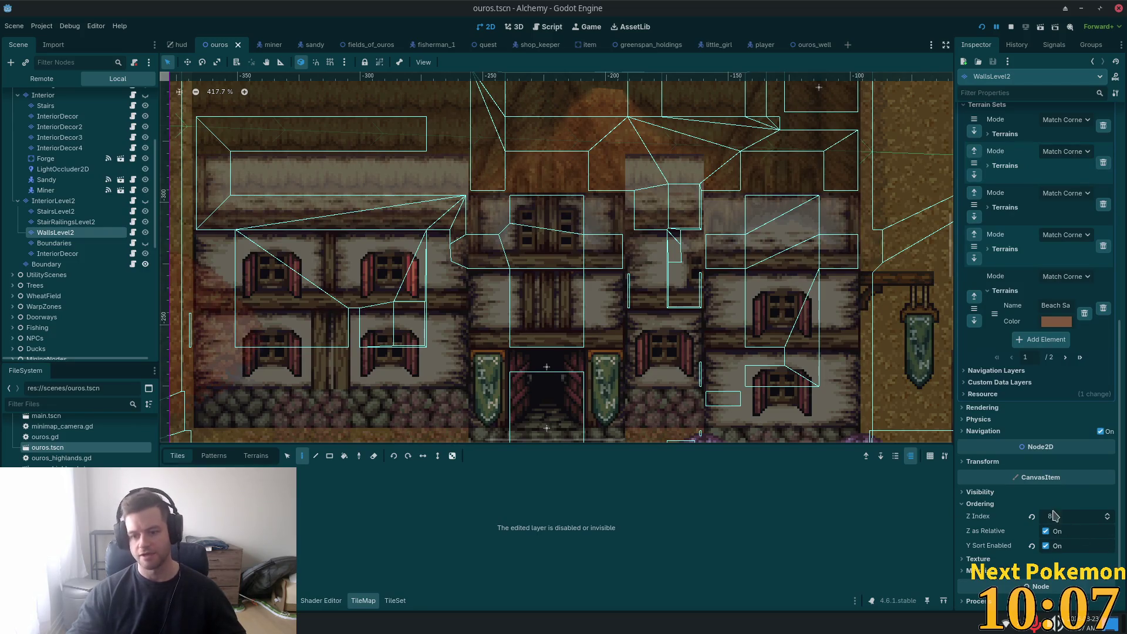
# Step: Set the InteriorLevel2 InteriorDecor layer's Z Index to 9 and relaunch the game
pyautogui.click(57, 253)
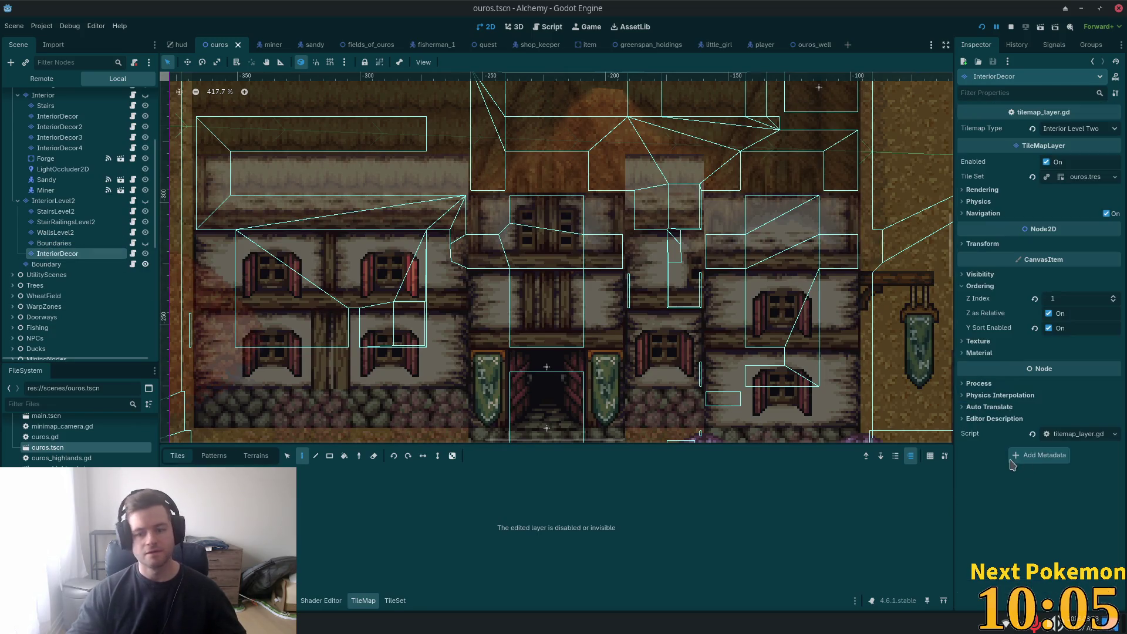
pyautogui.click(1057, 302)
pyautogui.write('9')
pyautogui.press('Return')
pyautogui.hotkey('alt', 'Tab')
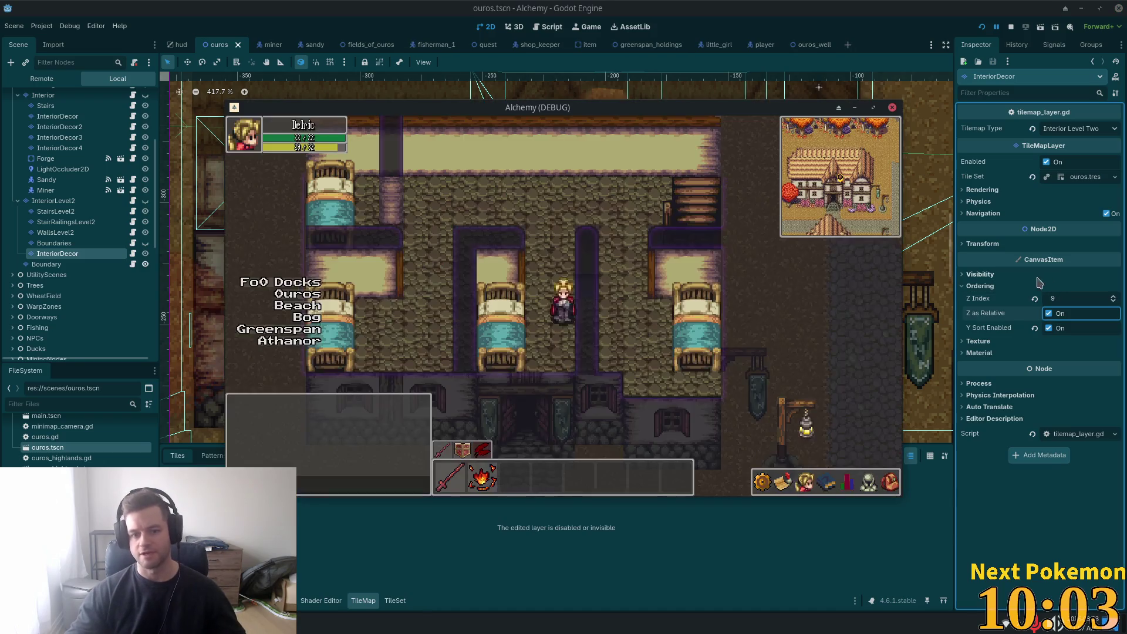
# Step: Walk the player left and back beside the middle upstairs bed, then switch to The Escape's itch.io page
pyautogui.press('Left')
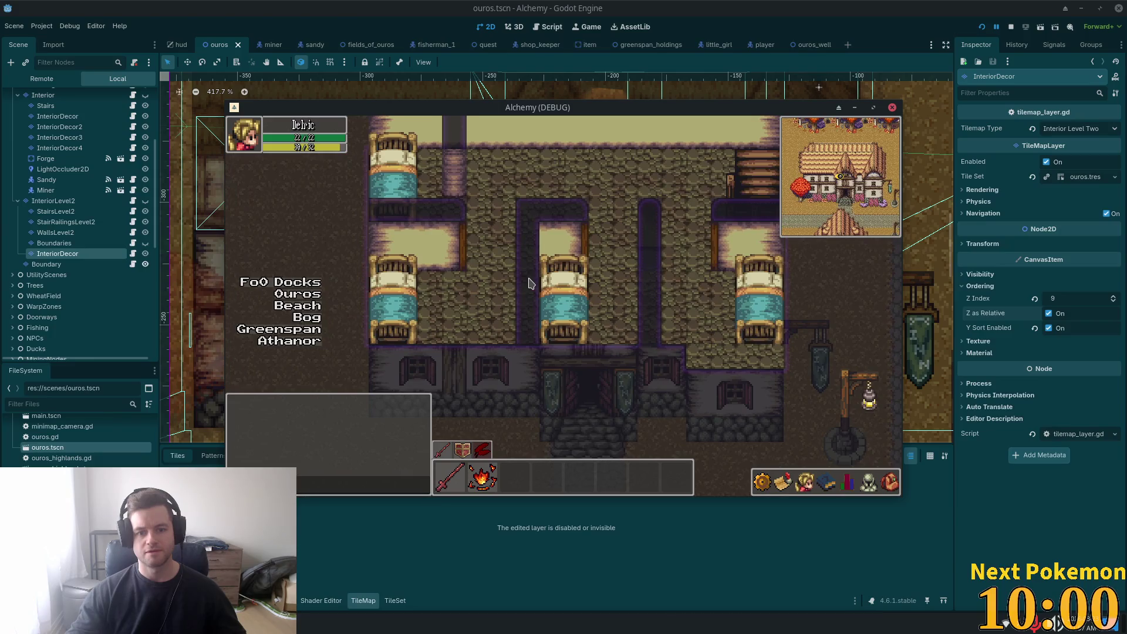
pyautogui.press('Left')
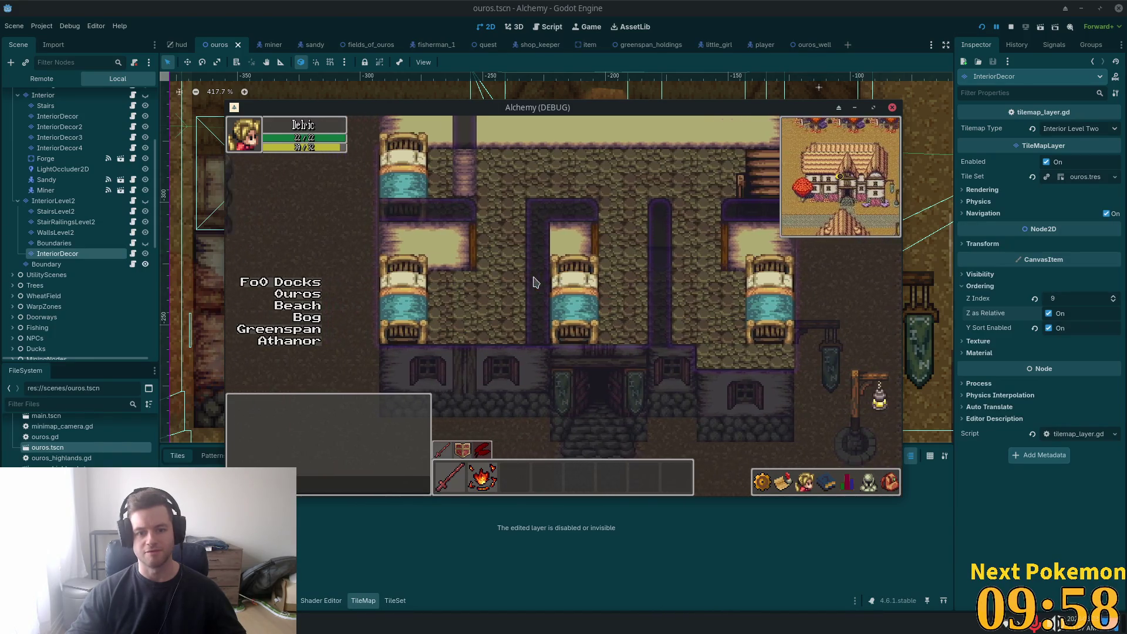
pyautogui.press('Right')
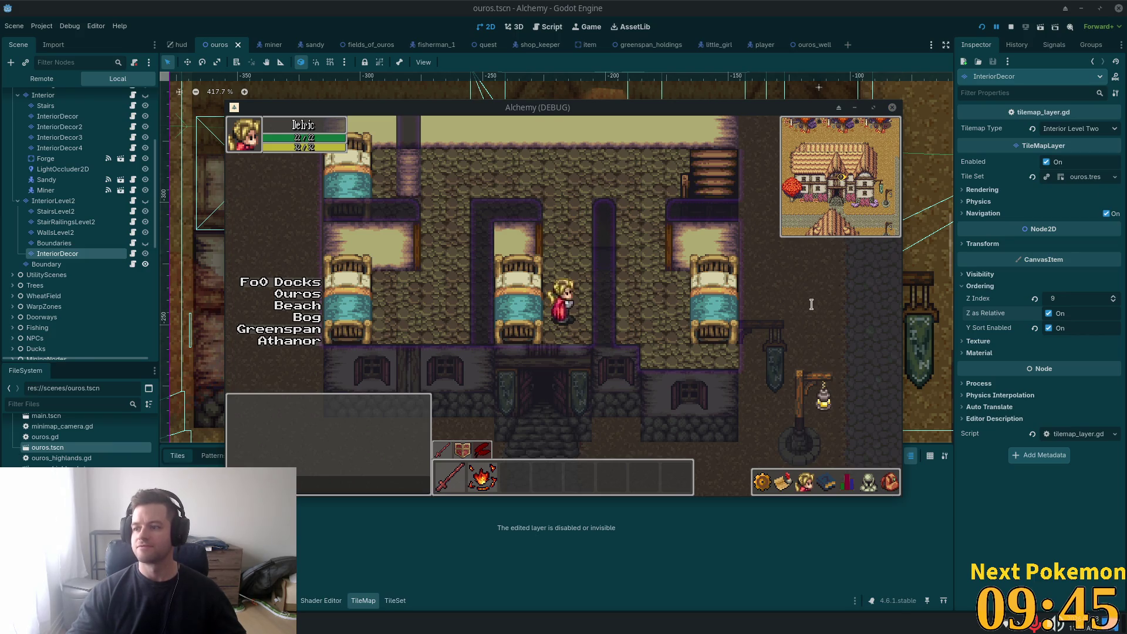
pyautogui.hotkey('alt', 'Tab')
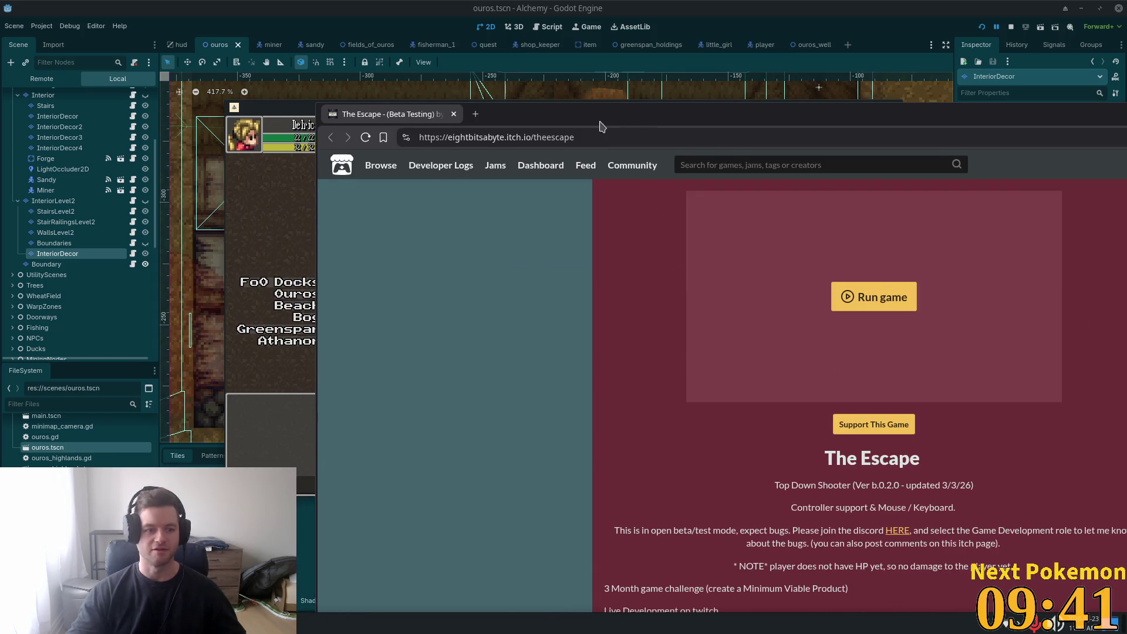
# Step: Maximise the itch.io browser window and launch The Escape
pyautogui.doubleClick(608, 116)
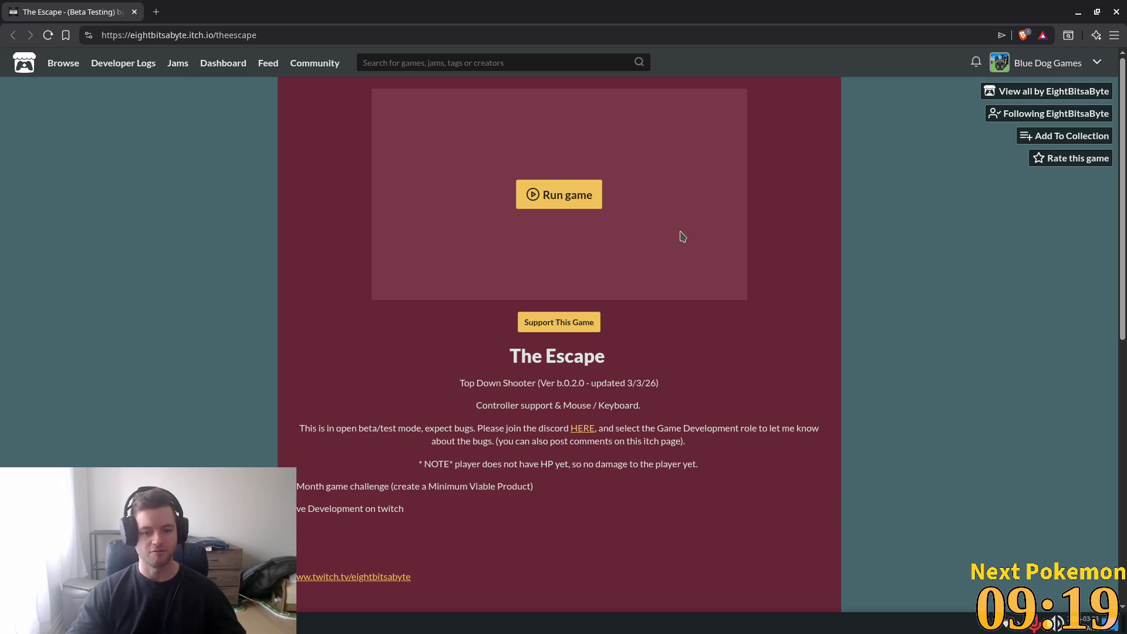
pyautogui.click(565, 205)
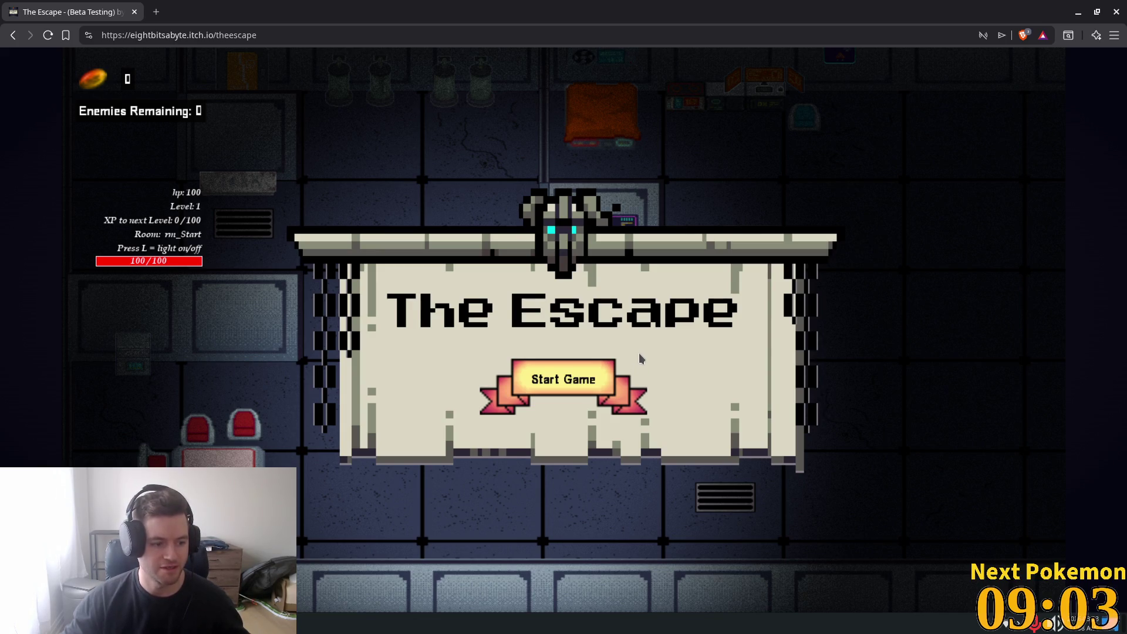
# Step: Start a new game and advance the wizard's dialogue to 'I'll help you when I can'
pyautogui.click(559, 372)
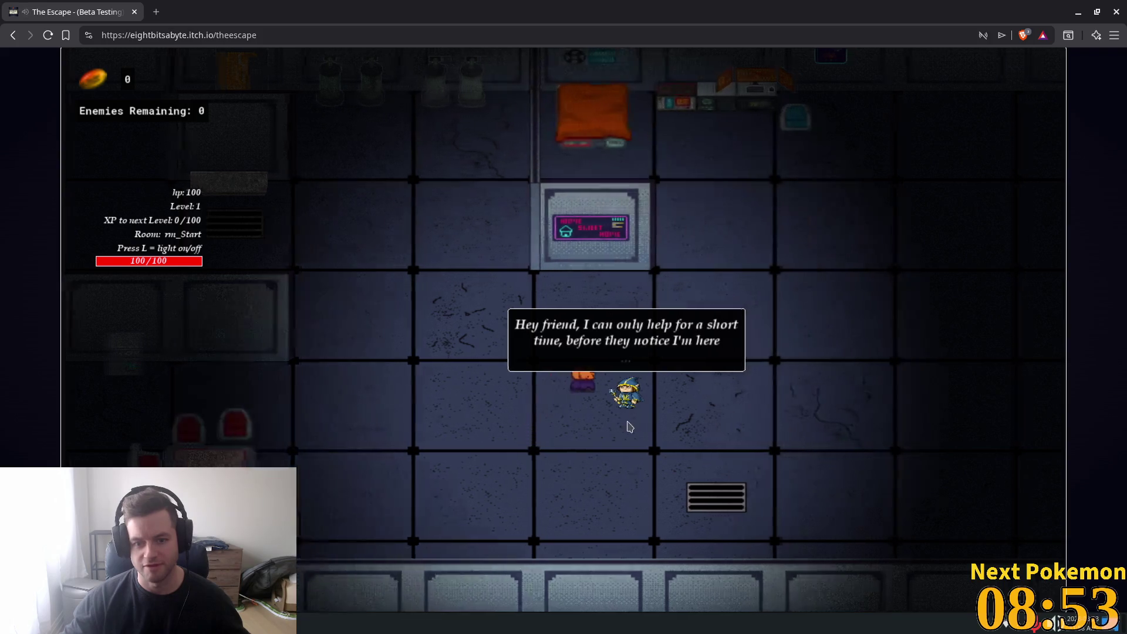
pyautogui.press('space')
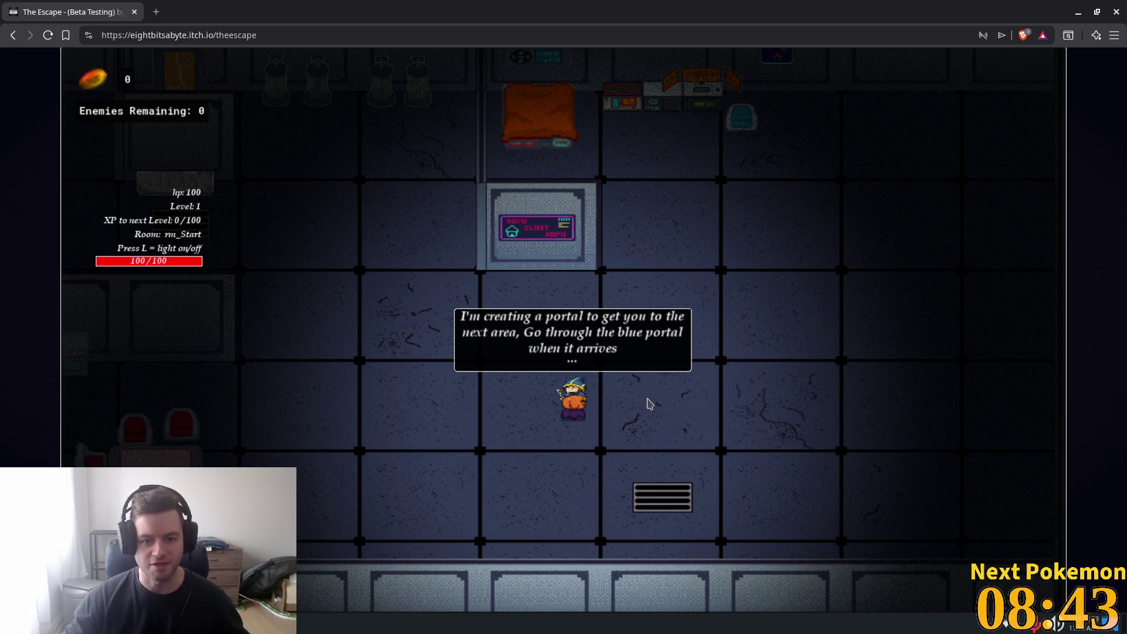
pyautogui.press('space')
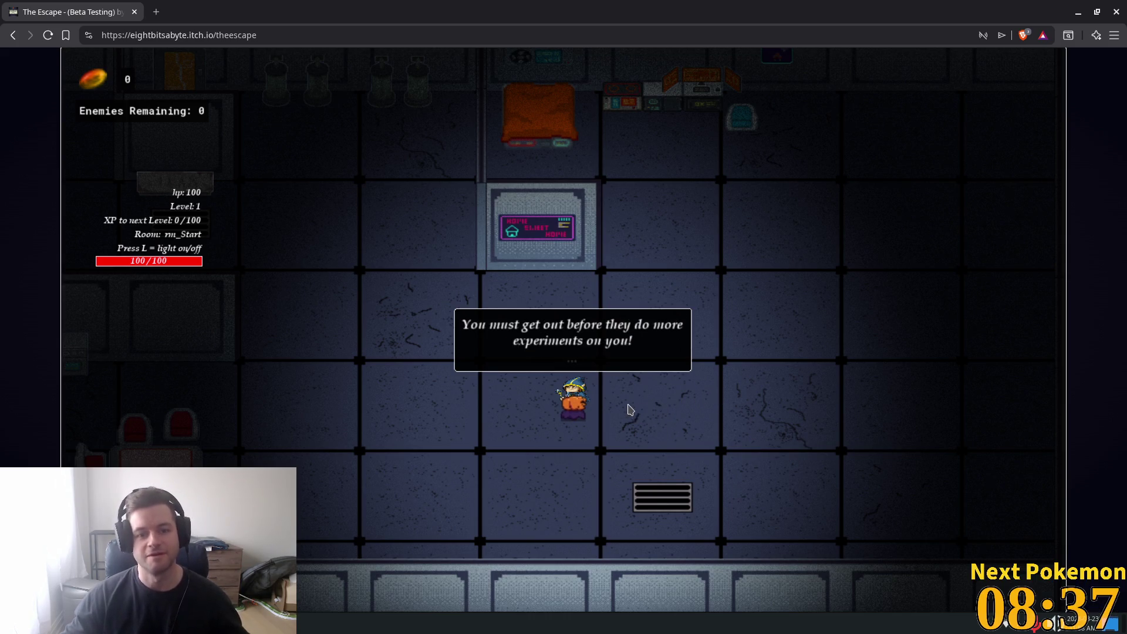
pyautogui.press('space')
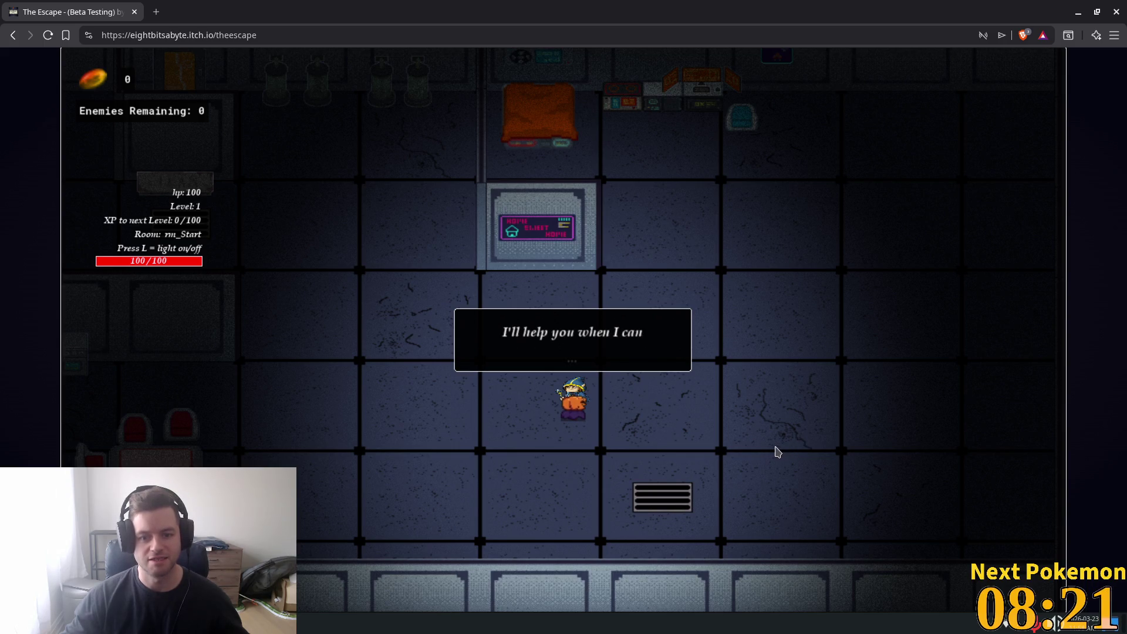
# Step: Close the dialogue and walk the player up to the consoles, then left toward the red seats
pyautogui.press('space')
pyautogui.press('w')
pyautogui.press('a')
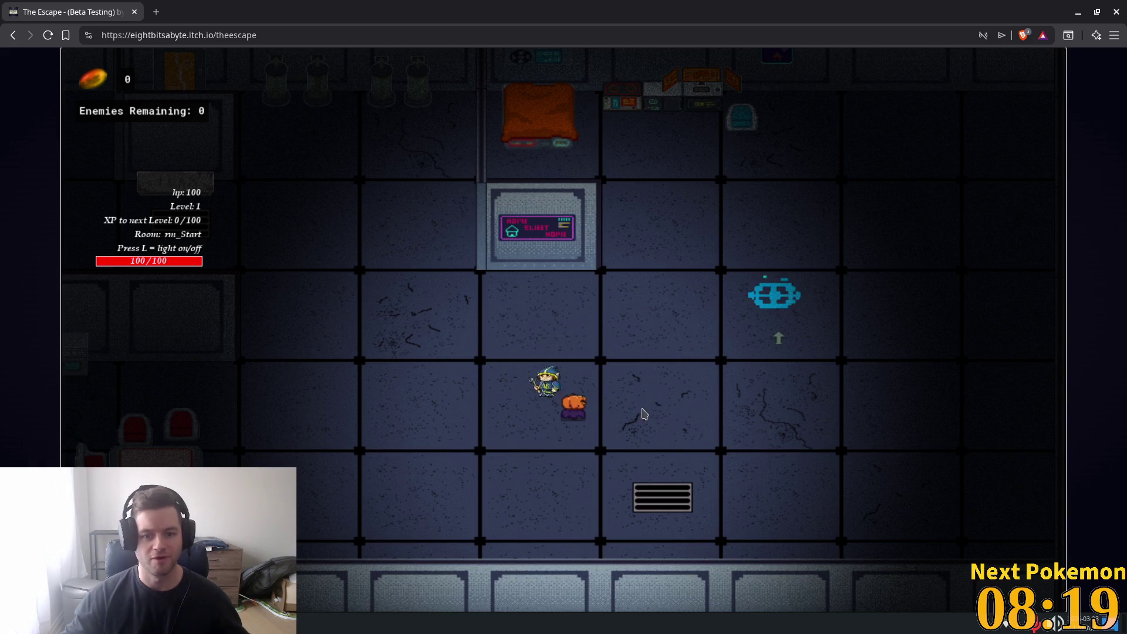
pyautogui.press('w')
pyautogui.press('a')
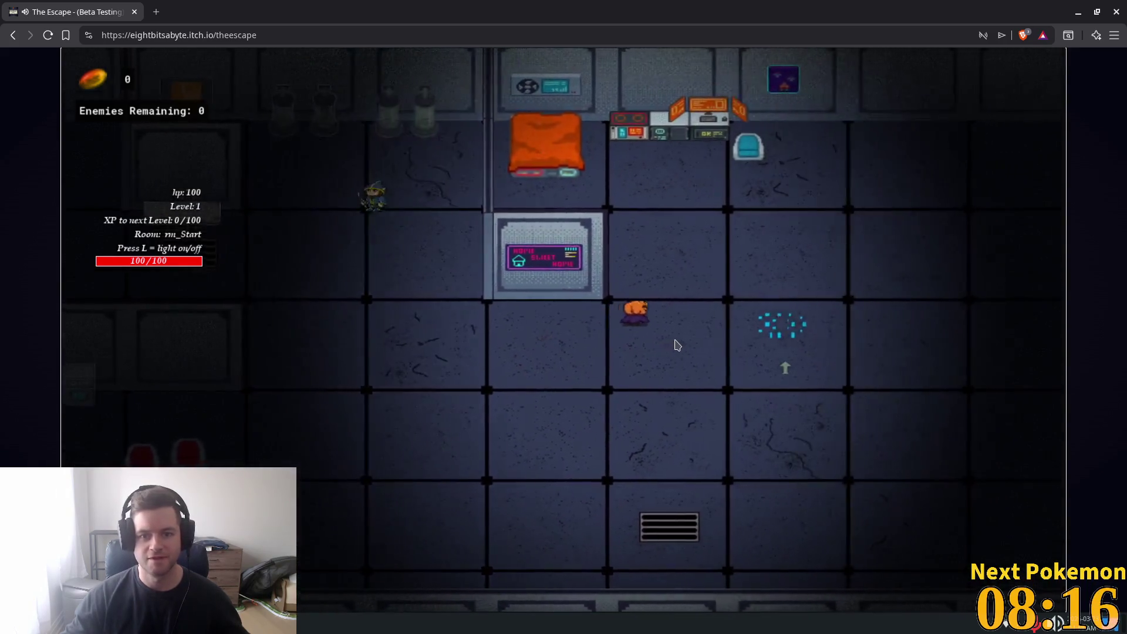
pyautogui.press('w')
pyautogui.press('a')
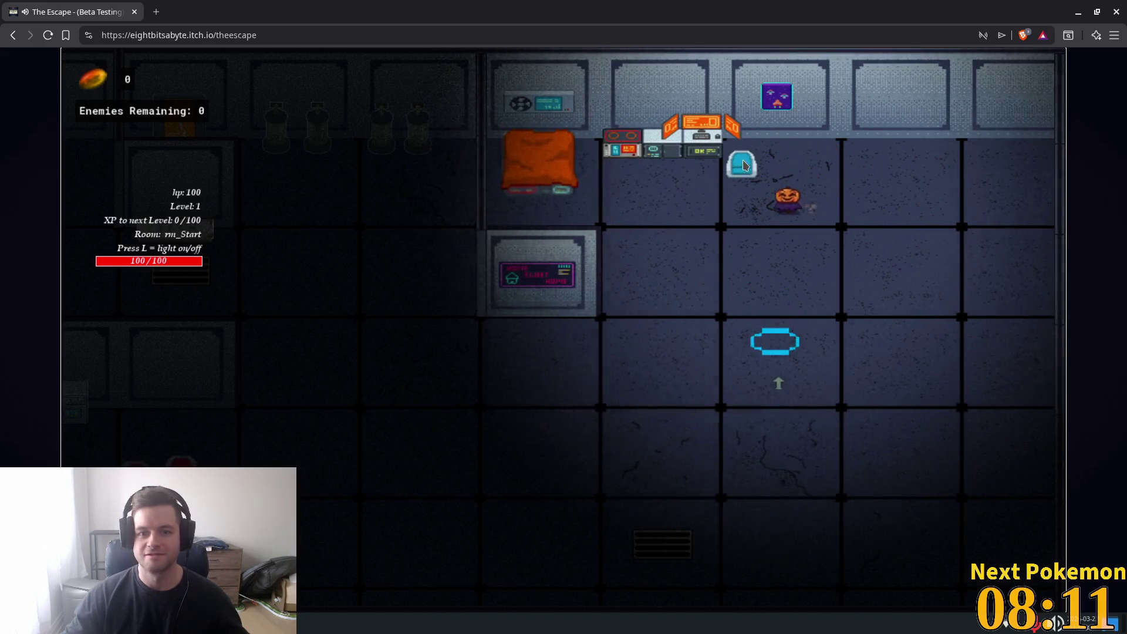
pyautogui.press('s')
pyautogui.press('a')
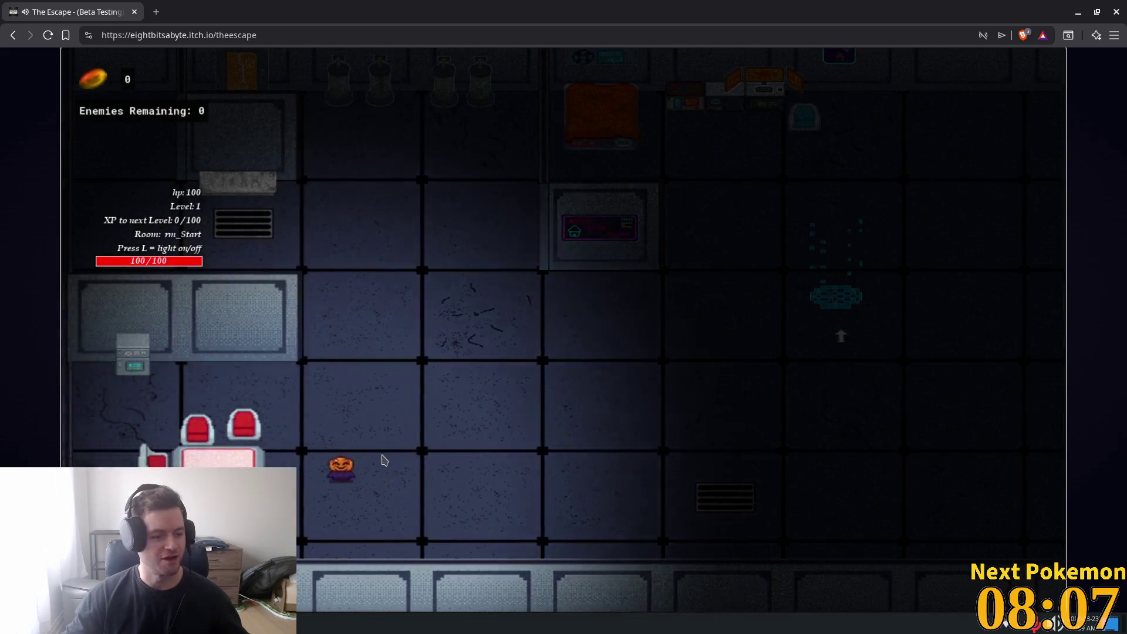
pyautogui.press('a')
pyautogui.press('w')
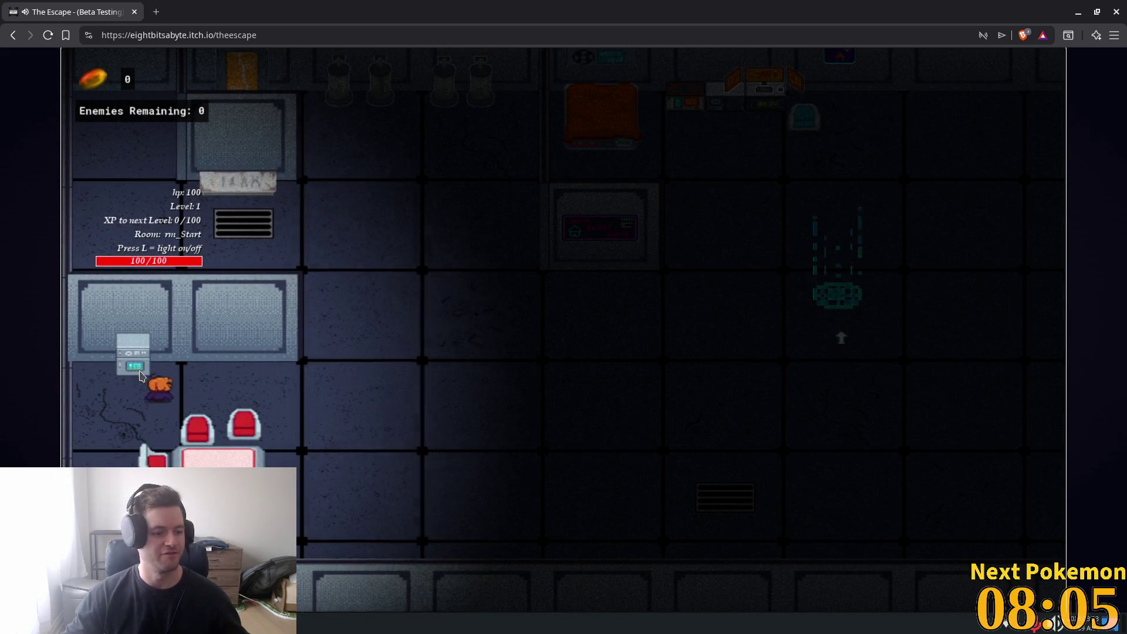
# Step: Walk up to the jars, then down into the cyan portal and swing the sword
pyautogui.press('d')
pyautogui.press('w')
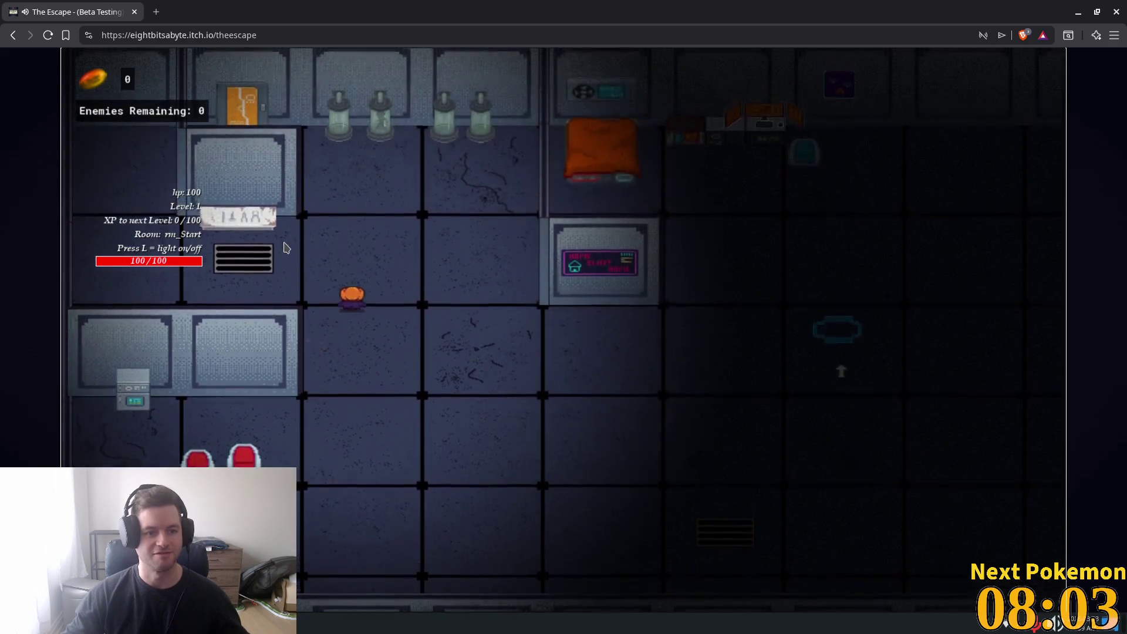
pyautogui.press('w')
pyautogui.press('a')
pyautogui.press('d')
pyautogui.press('w')
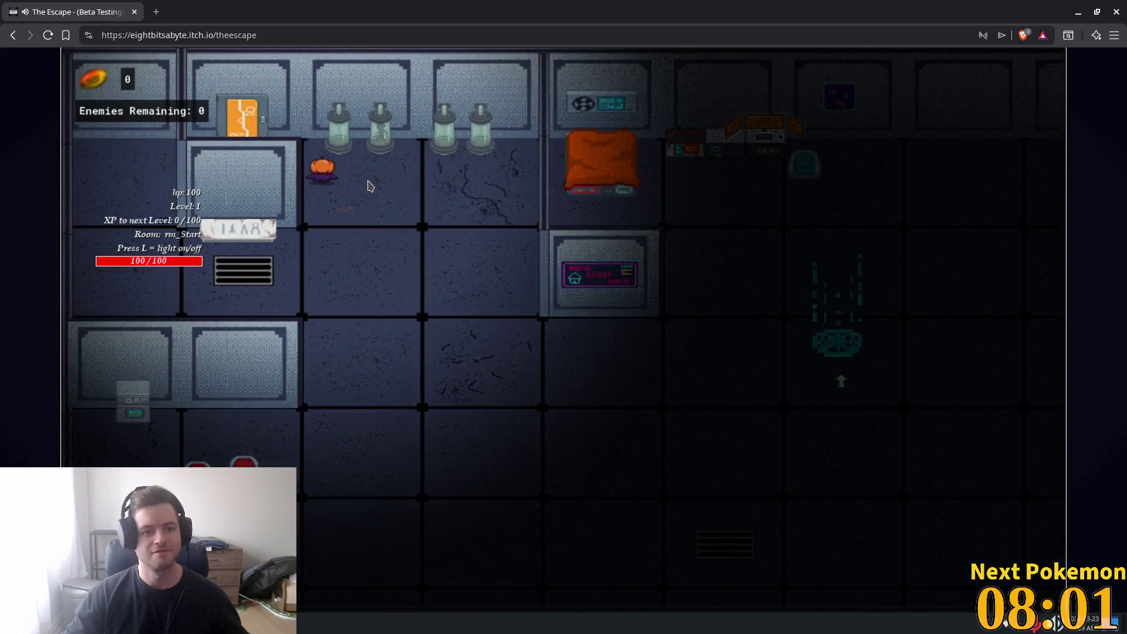
pyautogui.press('s')
pyautogui.press('d')
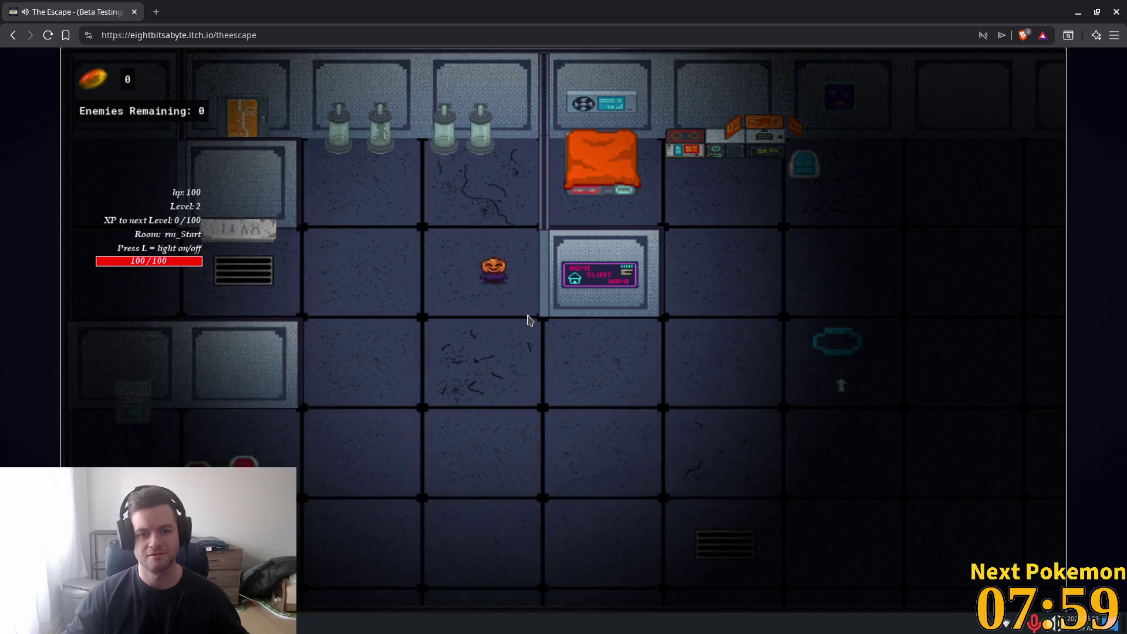
pyautogui.press('s')
pyautogui.press('d')
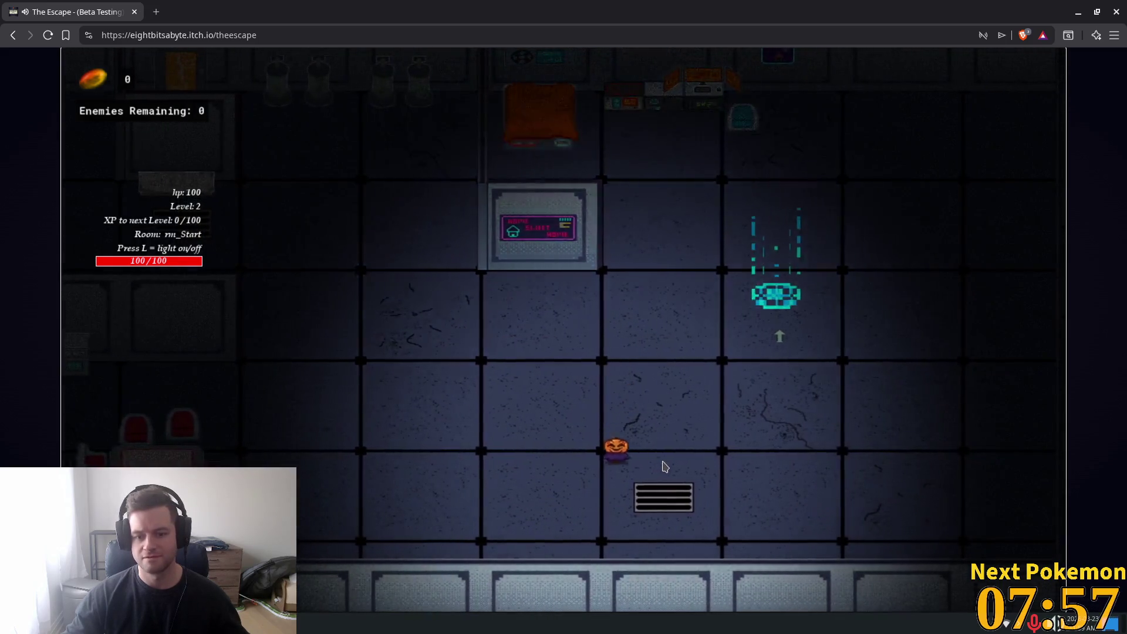
pyautogui.press('d')
pyautogui.press('w')
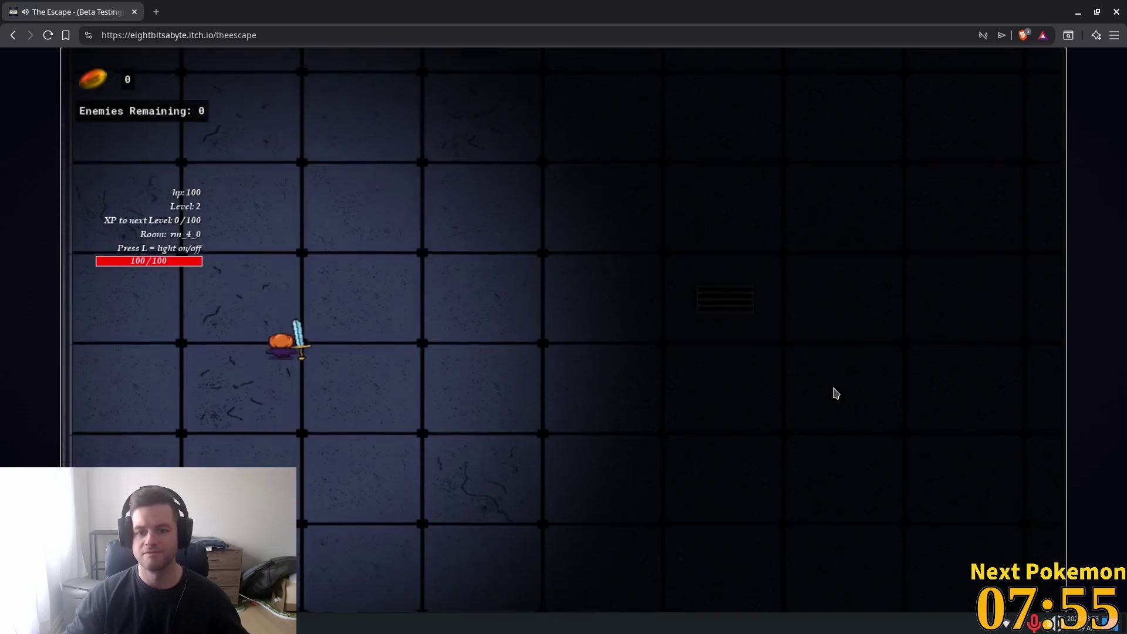
pyautogui.press('s')
pyautogui.press('d')
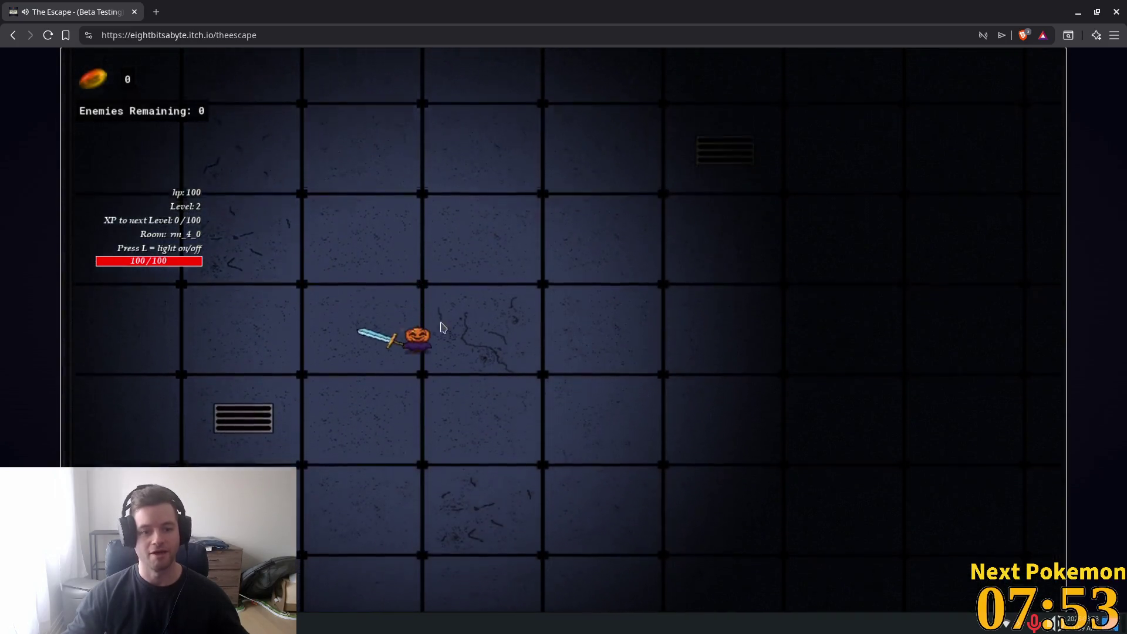
# Step: Pause the game, check and dismiss the system volume popup, then resume play
pyautogui.press('Escape')
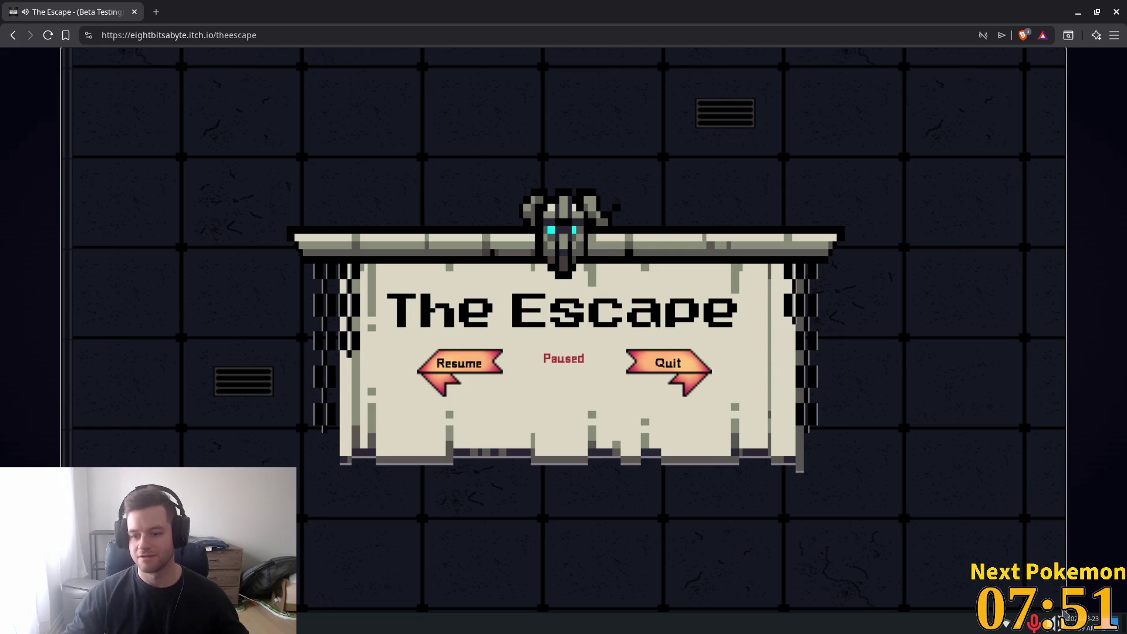
pyautogui.click(1058, 625)
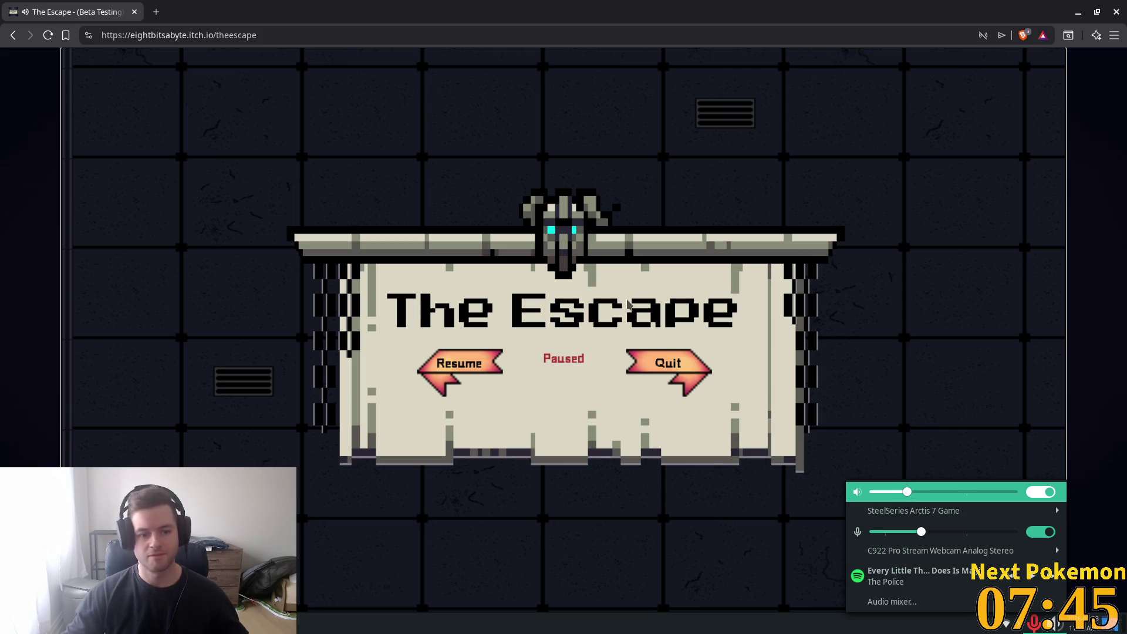
pyautogui.click(659, 219)
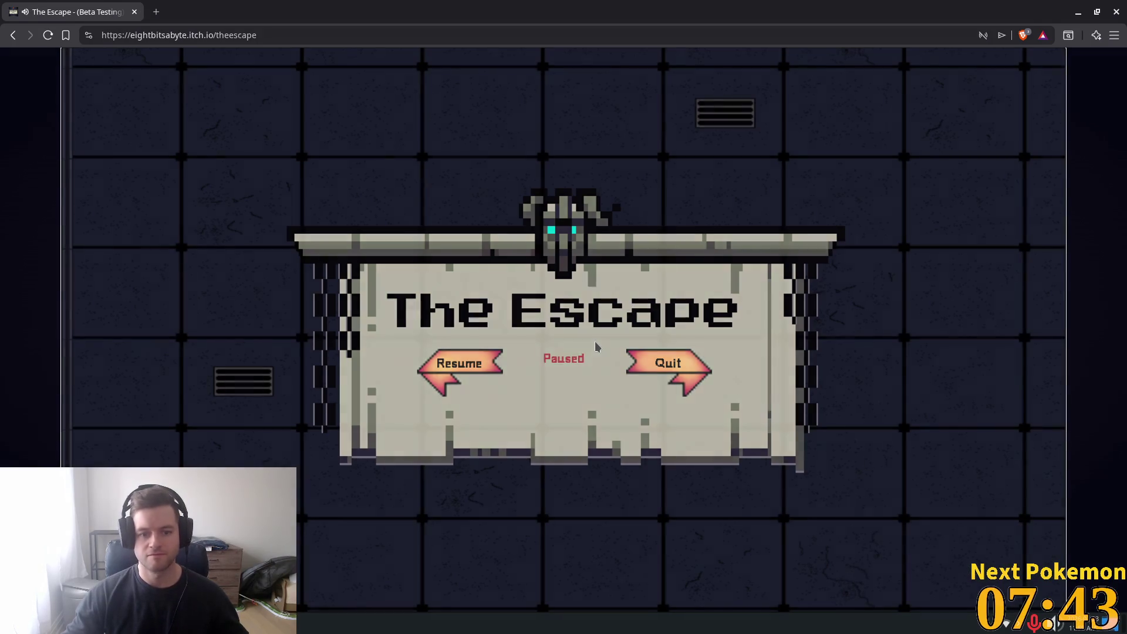
pyautogui.press('Escape')
# Step: Move the hero around the room, striking nearby enemies while dodging the crowd
pyautogui.press('s')
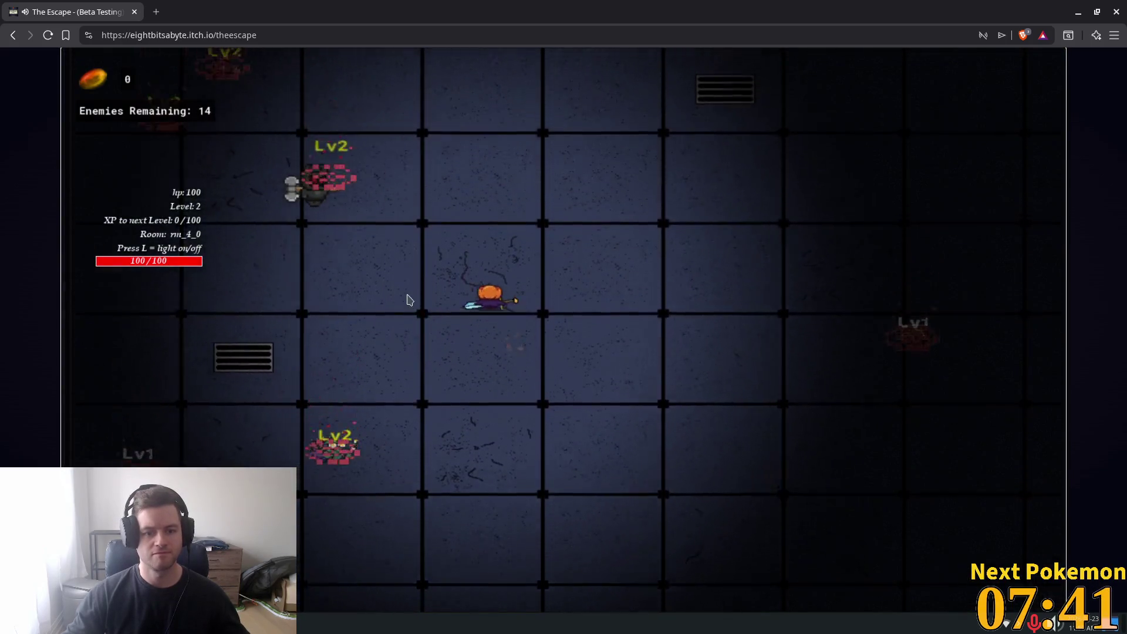
pyautogui.press('s')
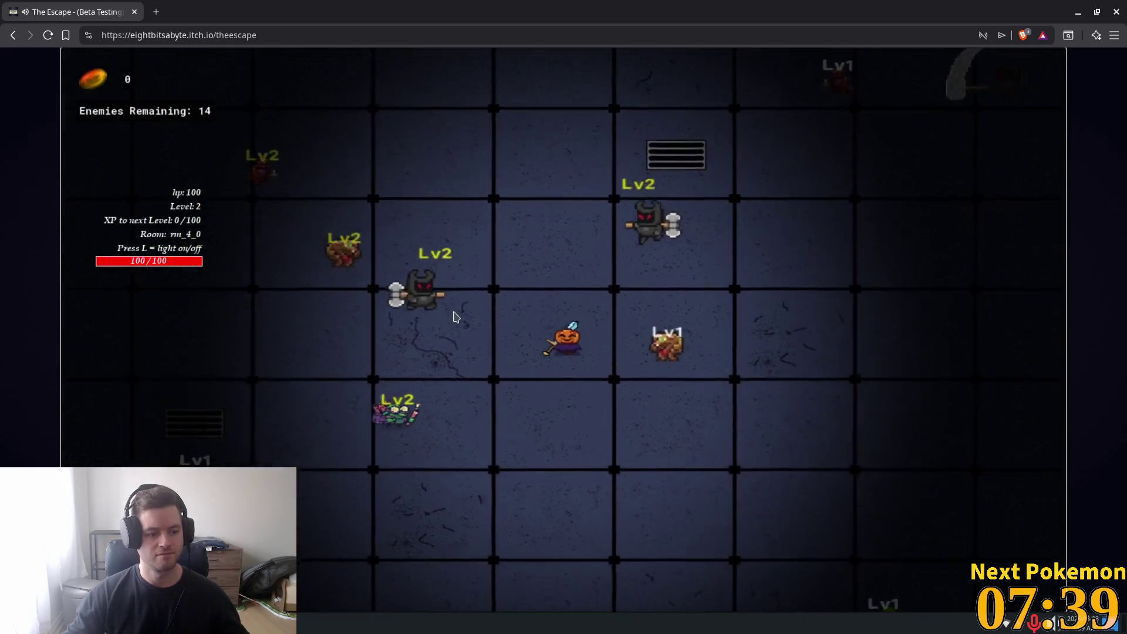
pyautogui.press('a')
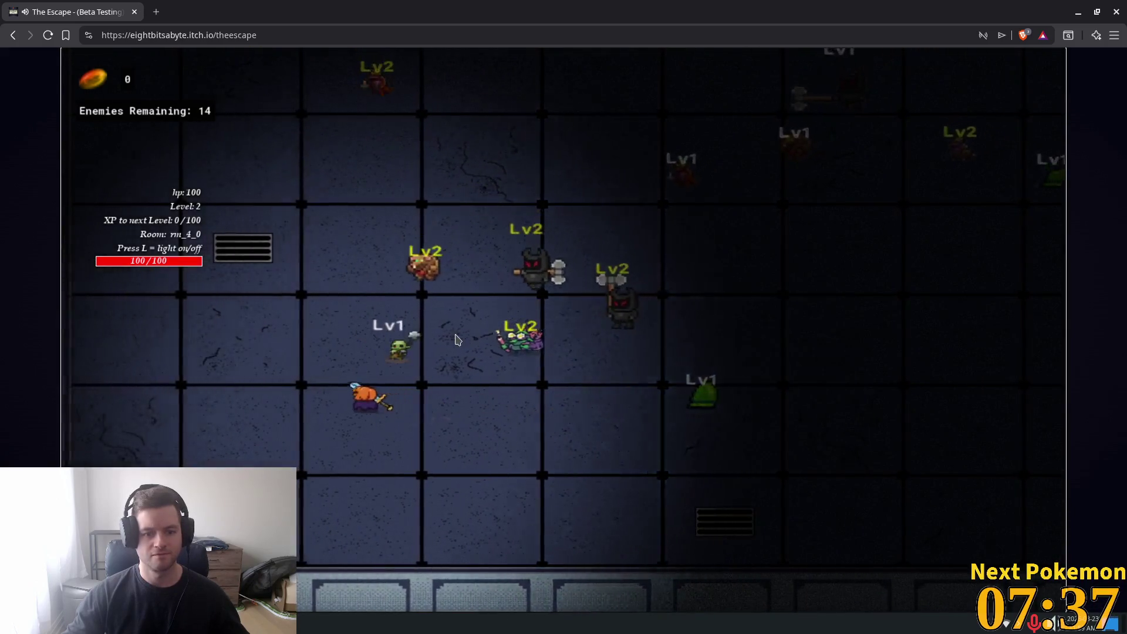
pyautogui.press('w')
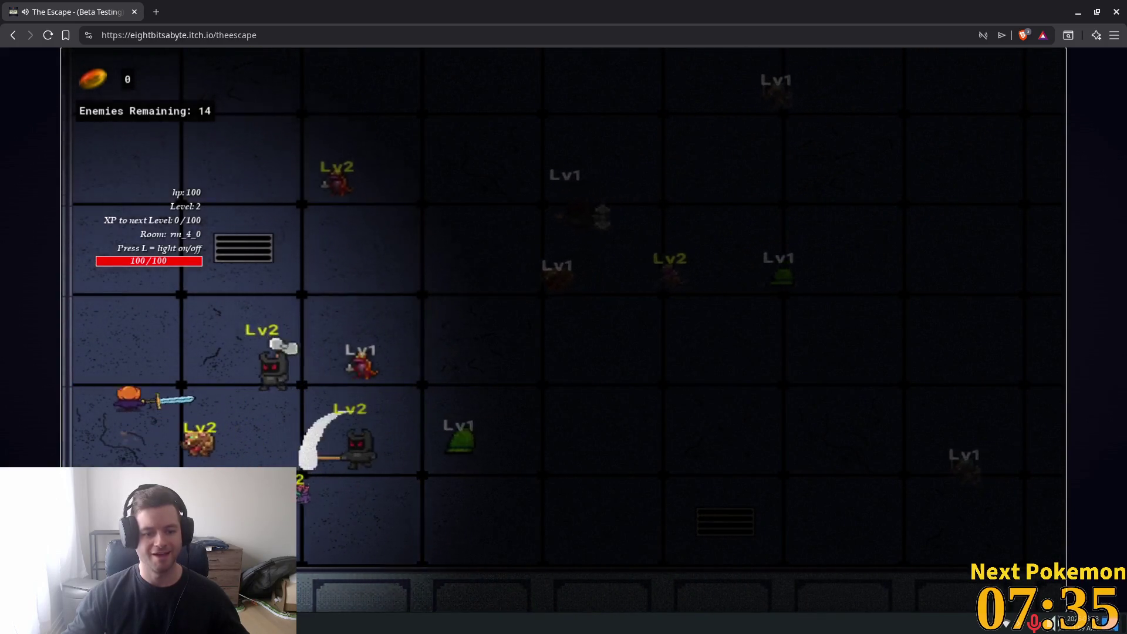
pyautogui.press('d')
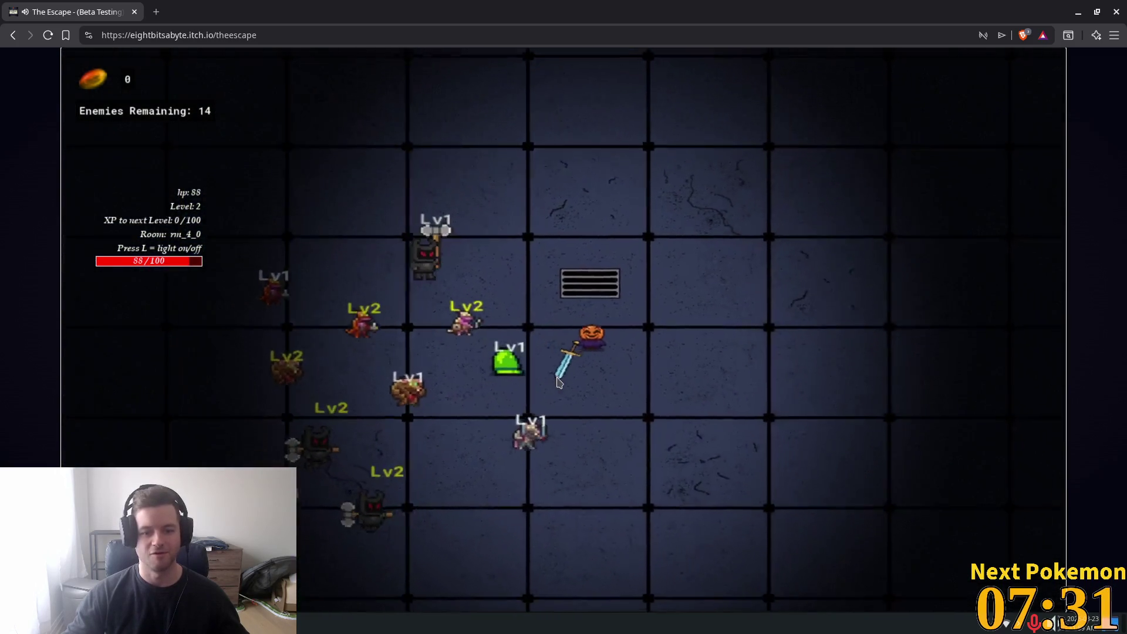
pyautogui.press('d')
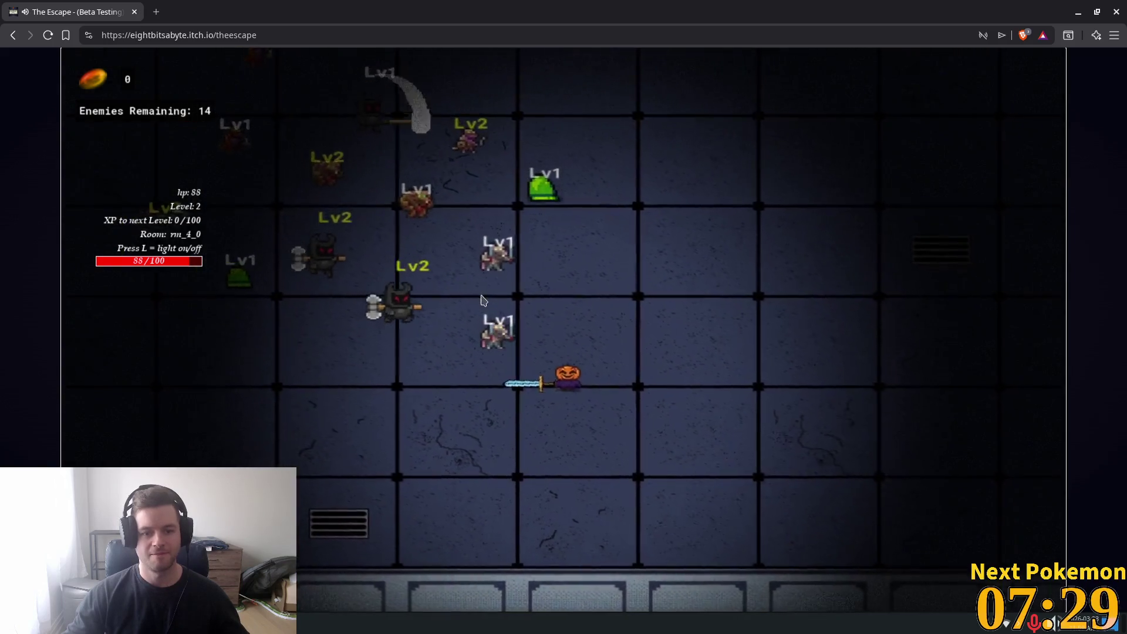
pyautogui.press('w')
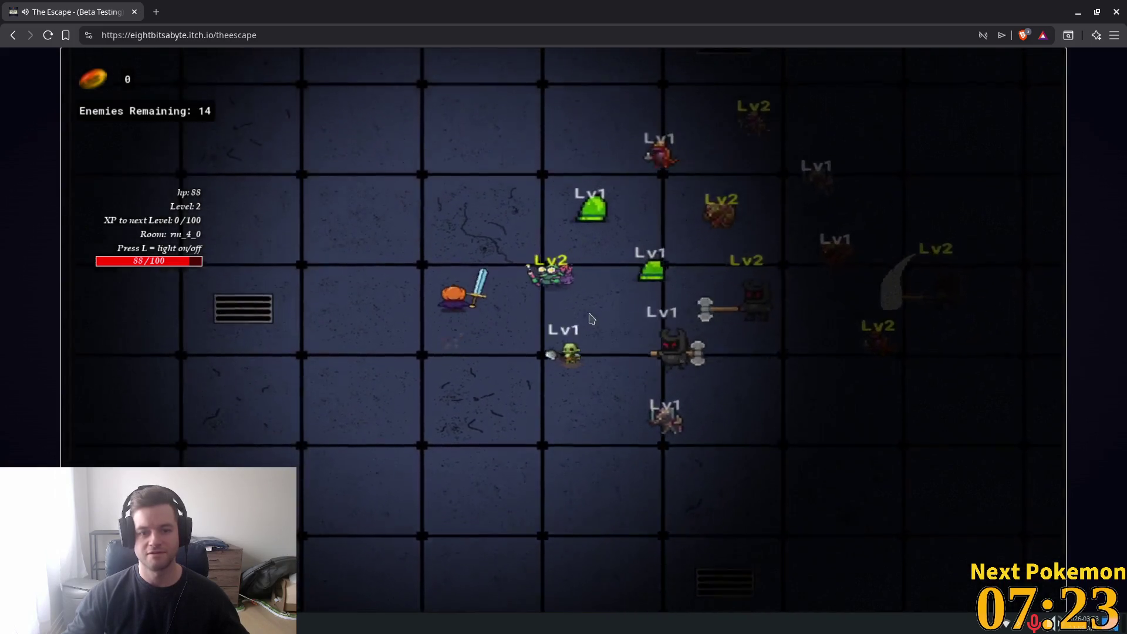
pyautogui.press('s')
pyautogui.press('d')
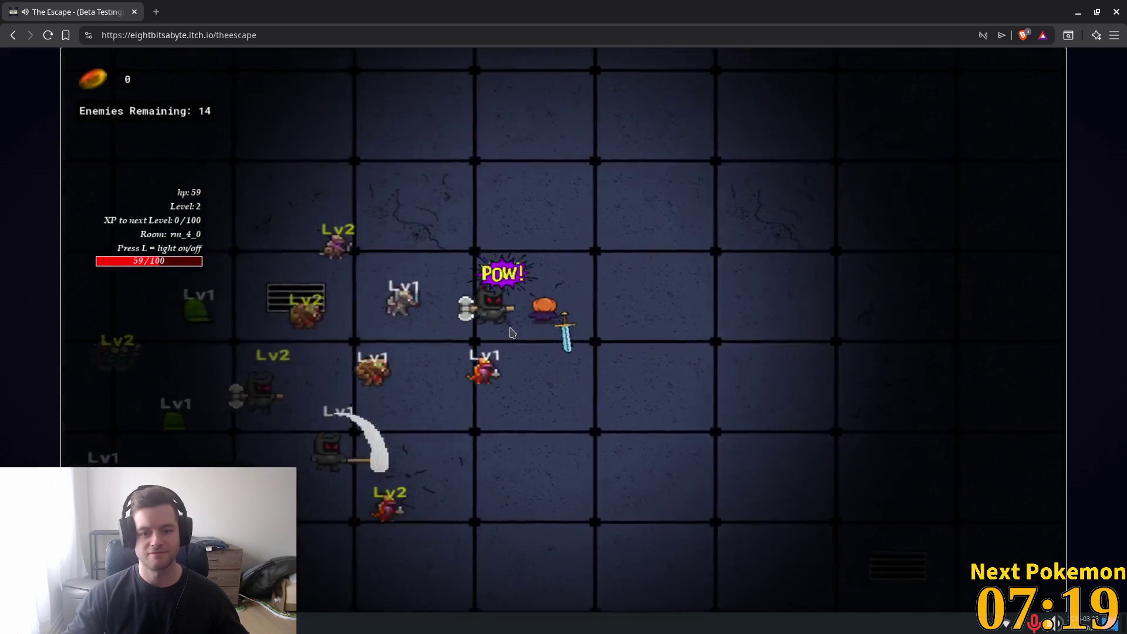
pyautogui.press('d')
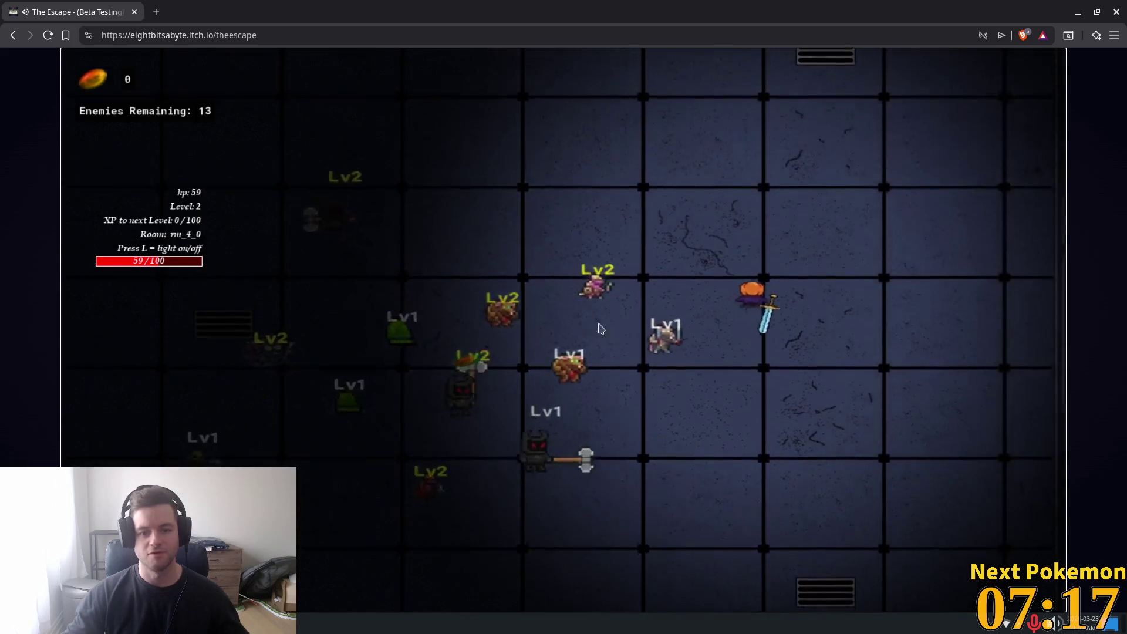
pyautogui.press('w')
pyautogui.press('a')
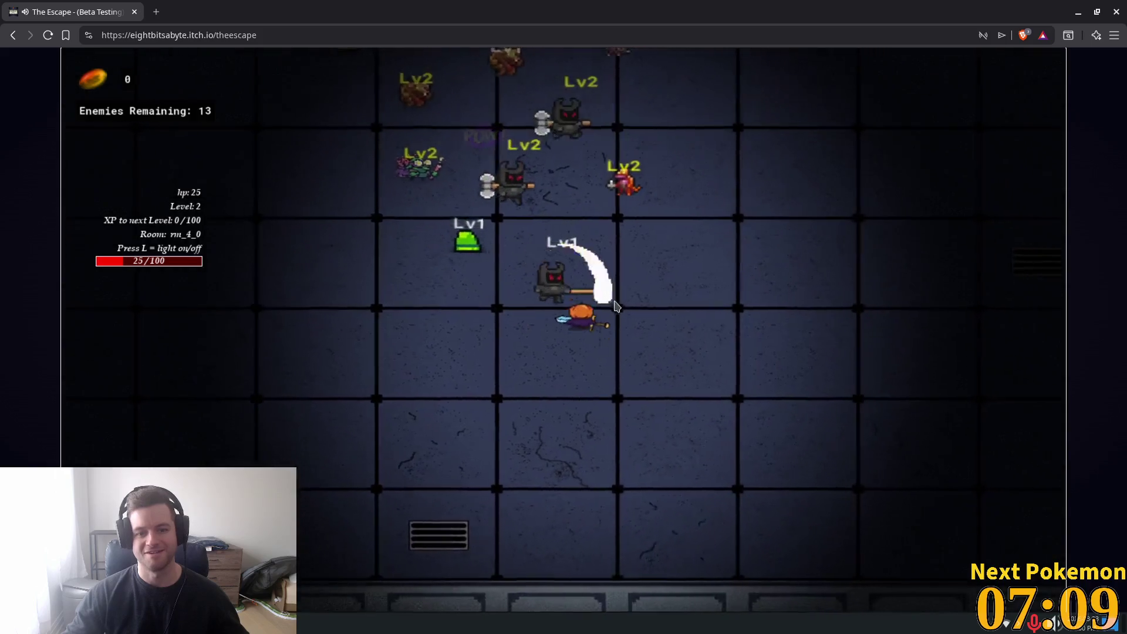
pyautogui.press('s')
pyautogui.press('d')
pyautogui.press('w')
pyautogui.press('d')
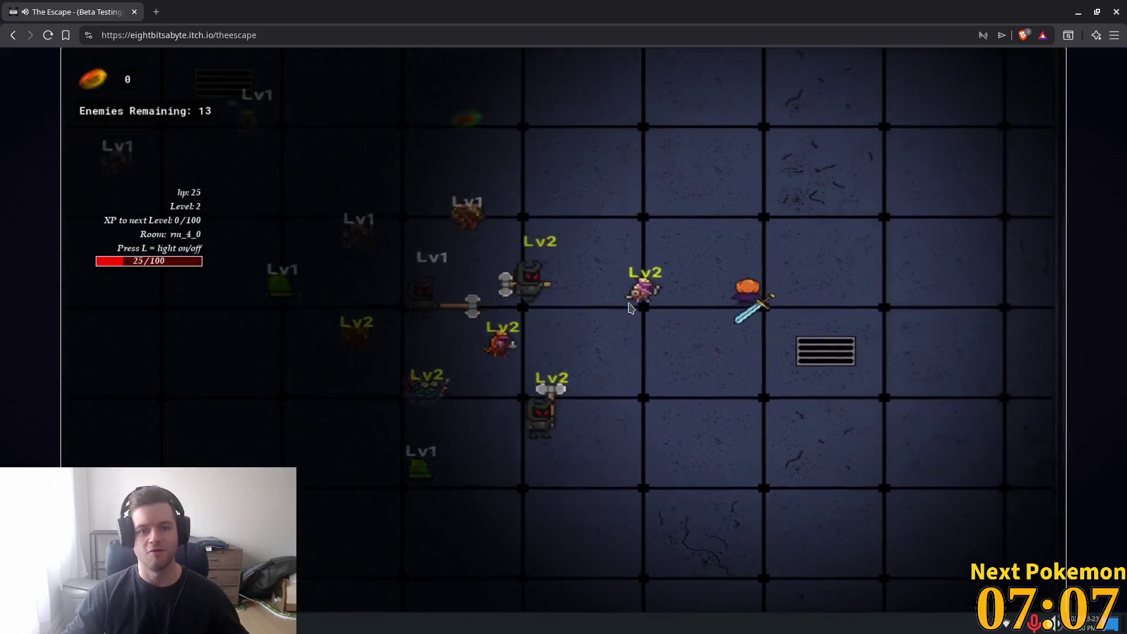
# Step: Run along the top wall and across the room, defeating enemies and collecting coins
pyautogui.press('a')
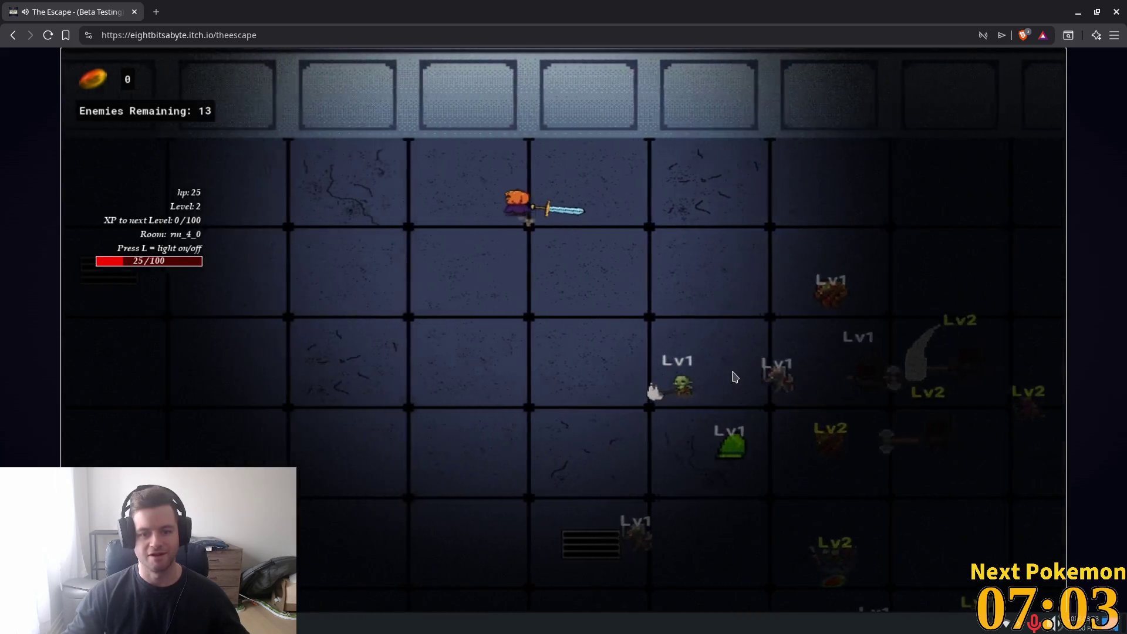
pyautogui.press('a')
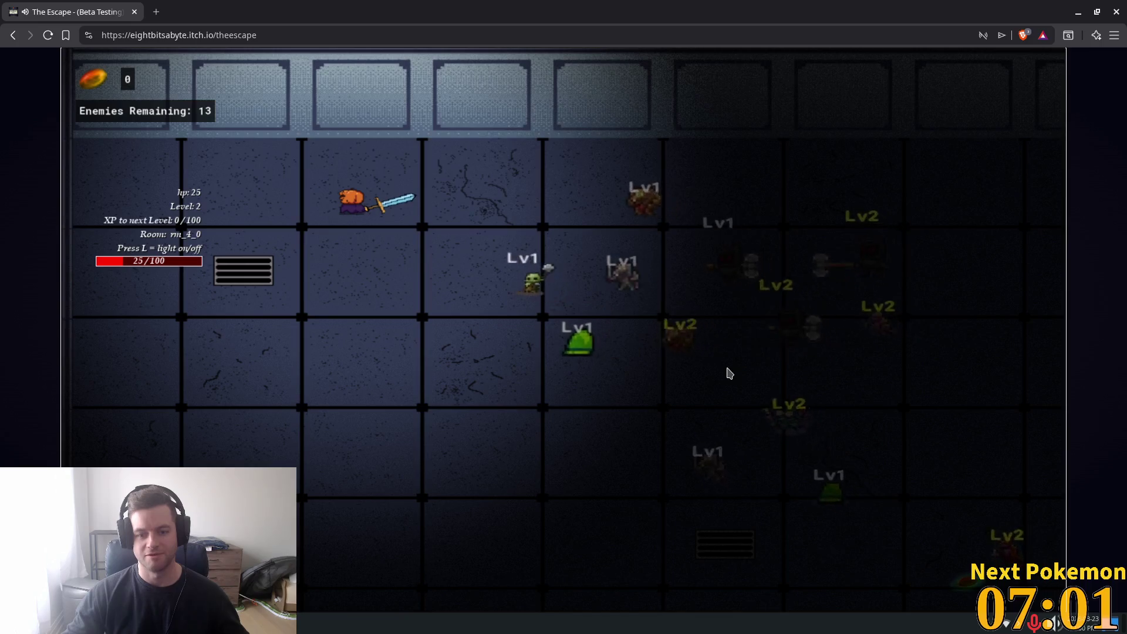
pyautogui.press('a')
pyautogui.press('s')
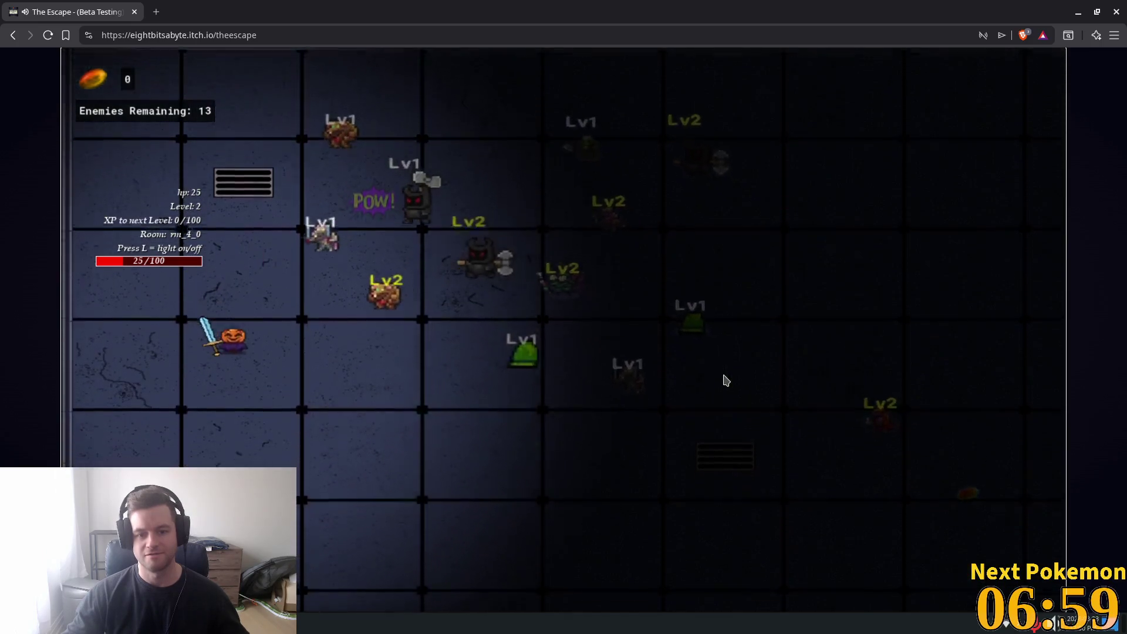
pyautogui.press('s')
pyautogui.press('d')
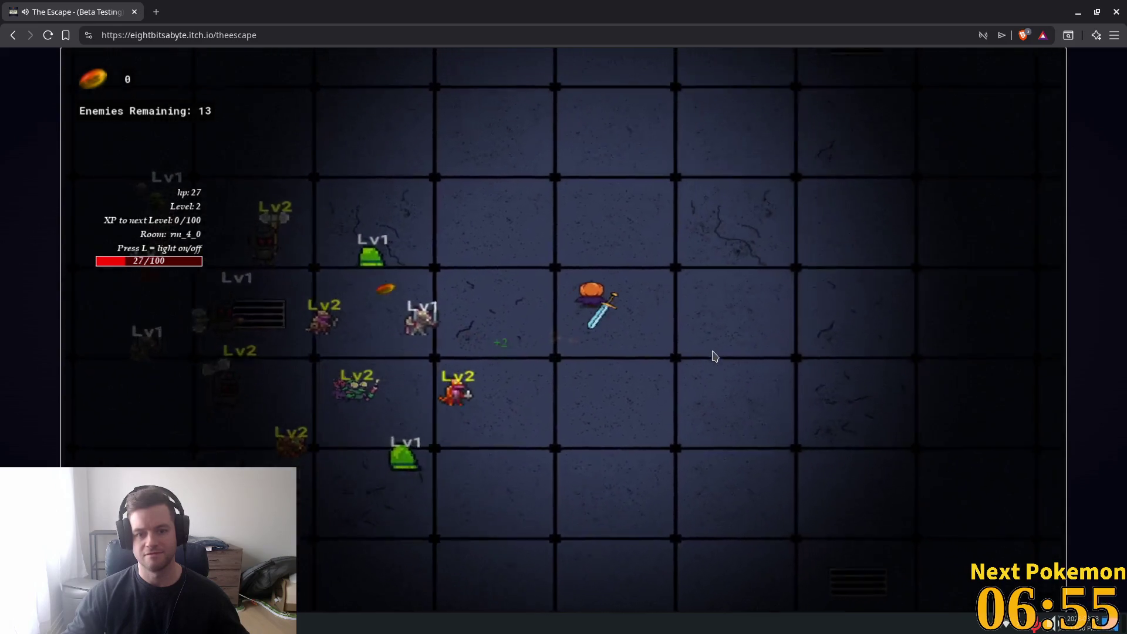
pyautogui.press('d')
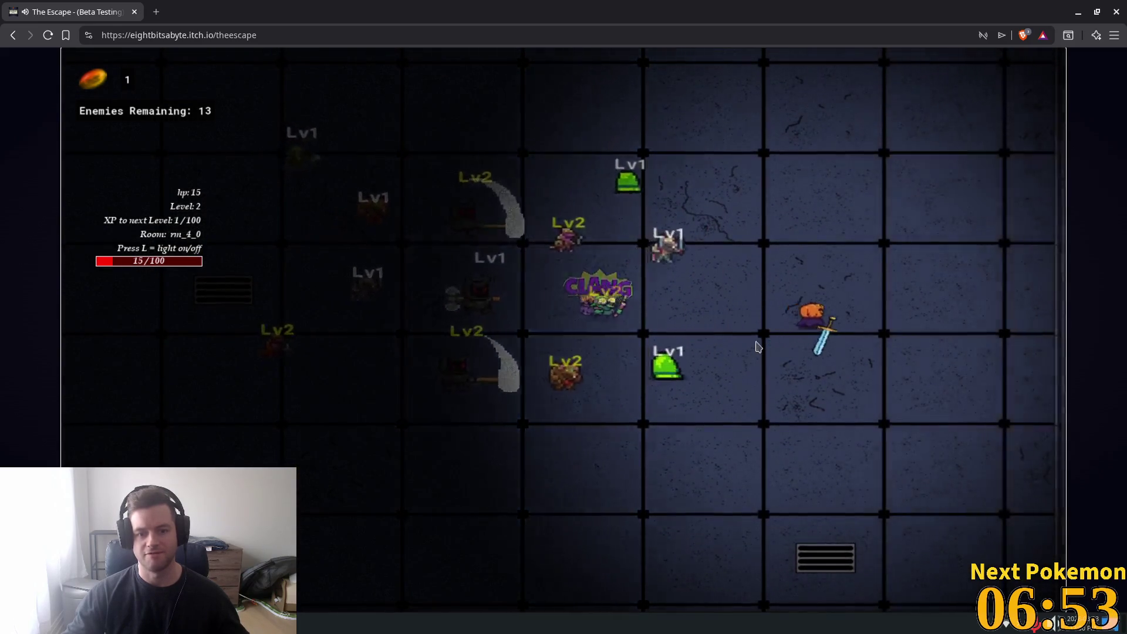
pyautogui.press('d')
pyautogui.press('s')
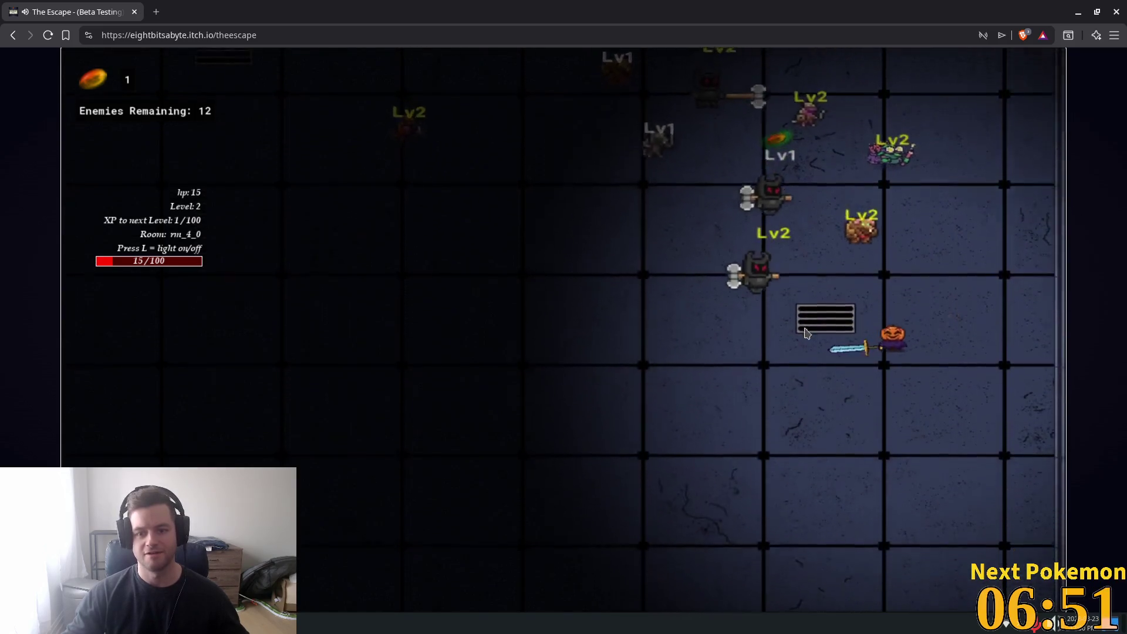
pyautogui.press('a')
pyautogui.press('s')
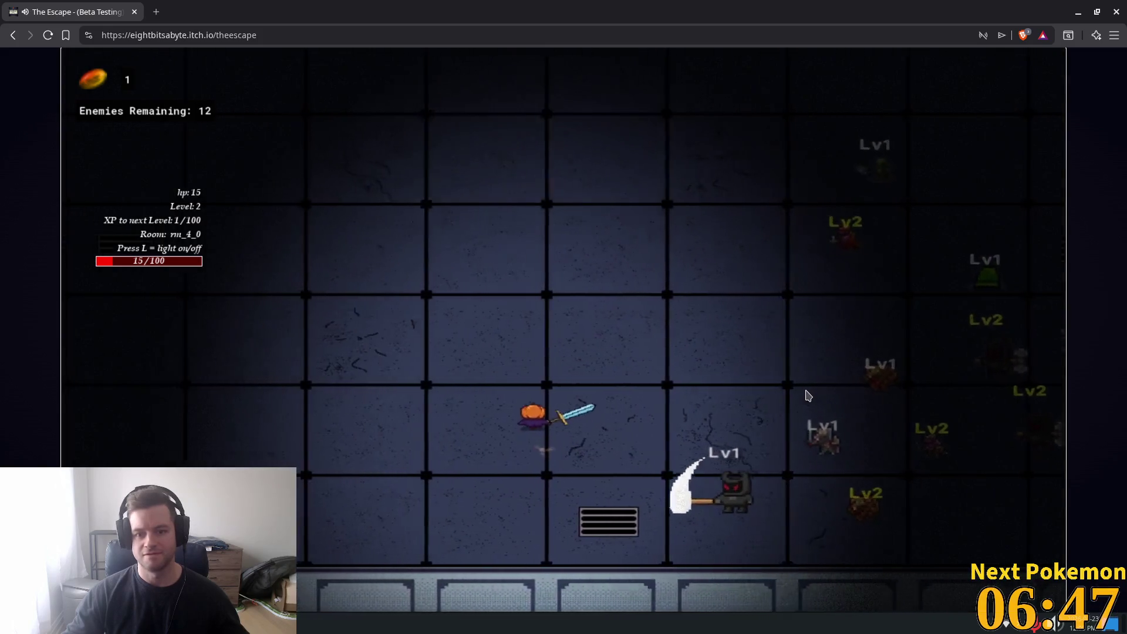
pyautogui.press('w')
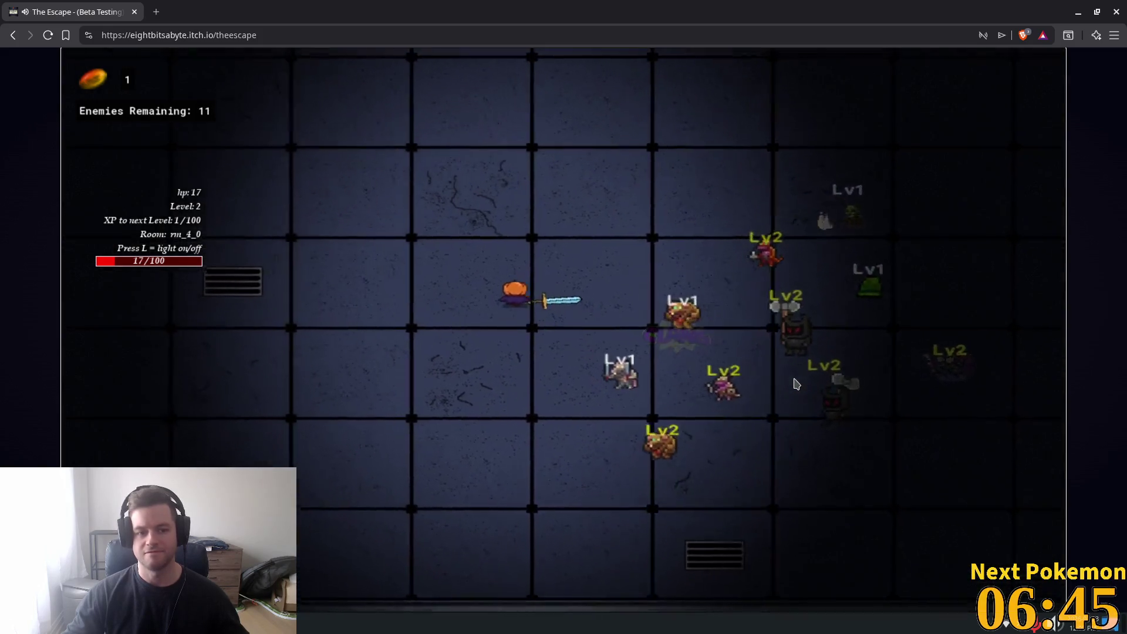
pyautogui.press('w')
pyautogui.press('d')
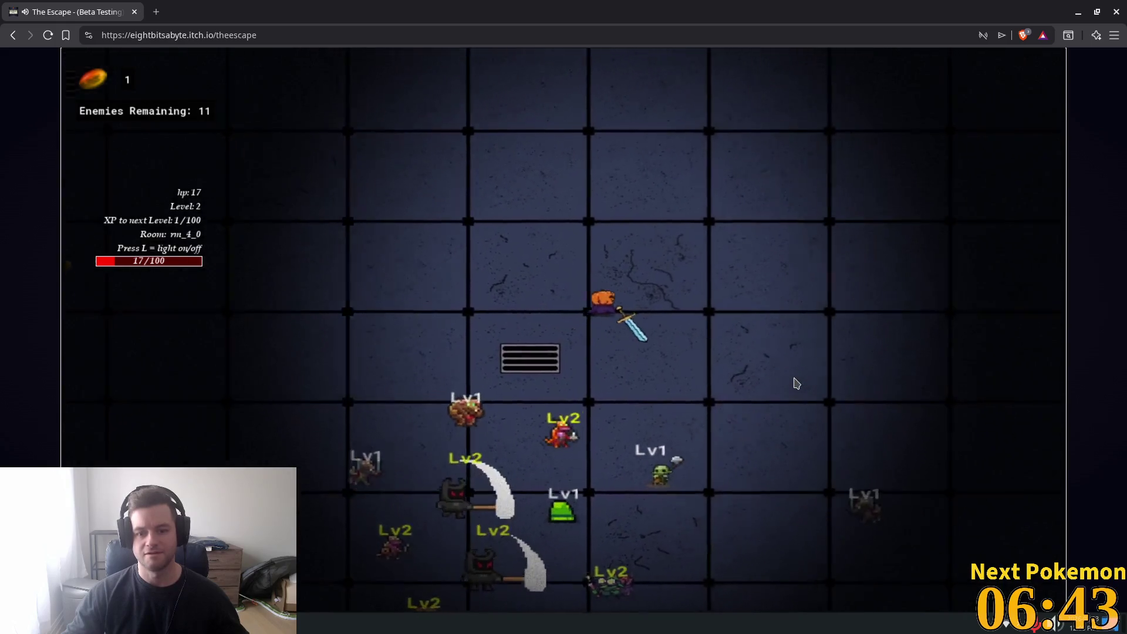
pyautogui.press('d')
pyautogui.press('s')
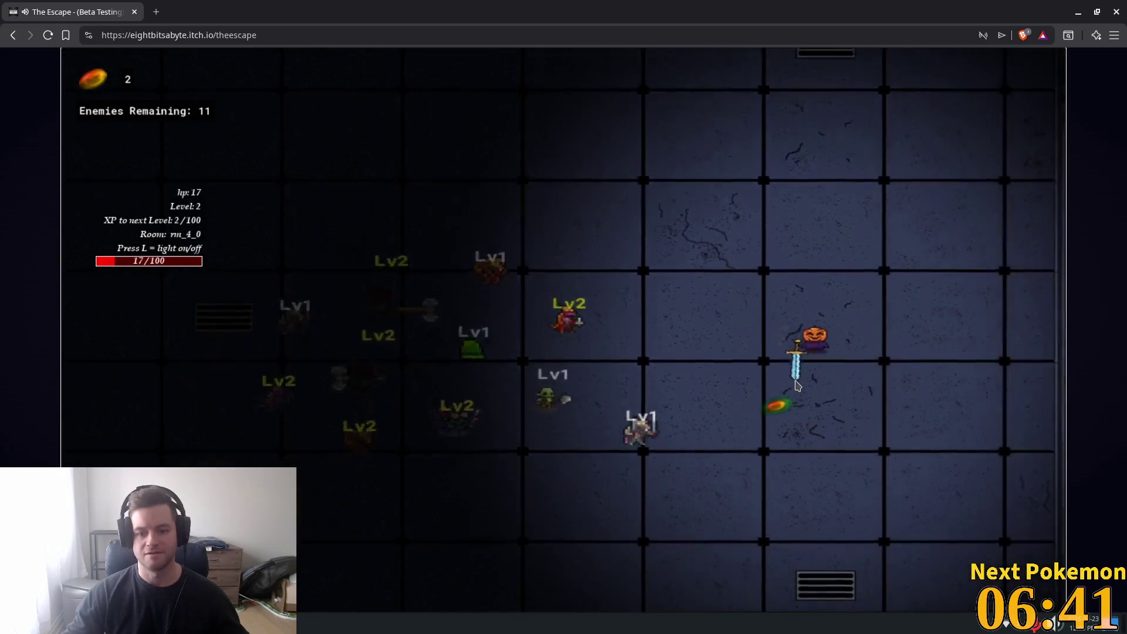
# Step: Keep fighting and grabbing coins while fleeing the armored enemy, until 8 enemies remain
pyautogui.press('s')
pyautogui.press('a')
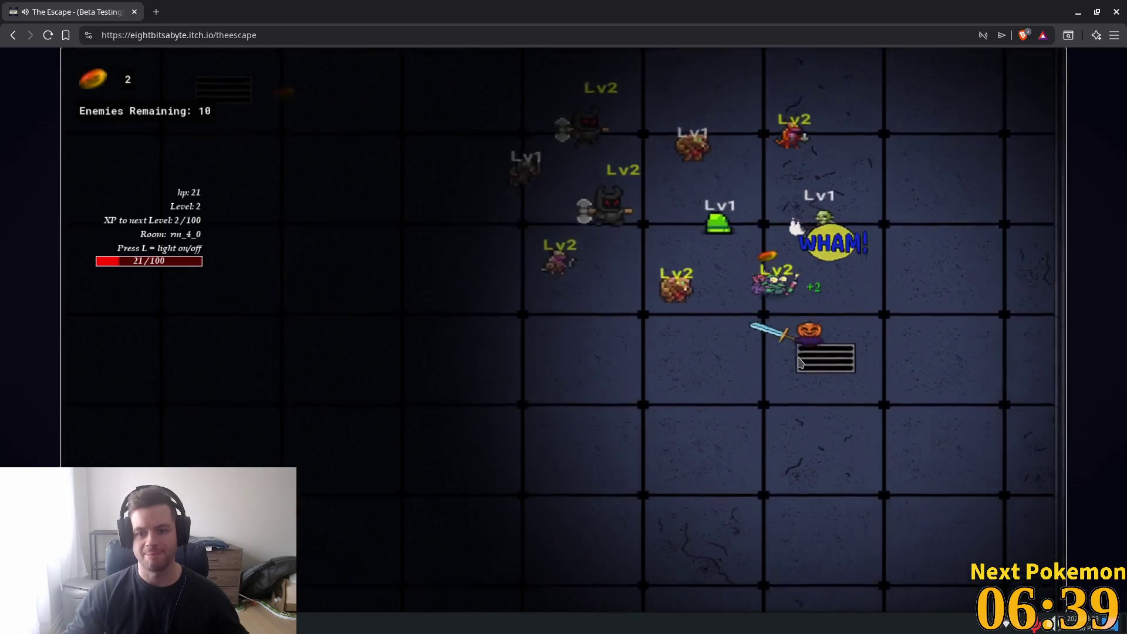
pyautogui.press('a')
pyautogui.press('s')
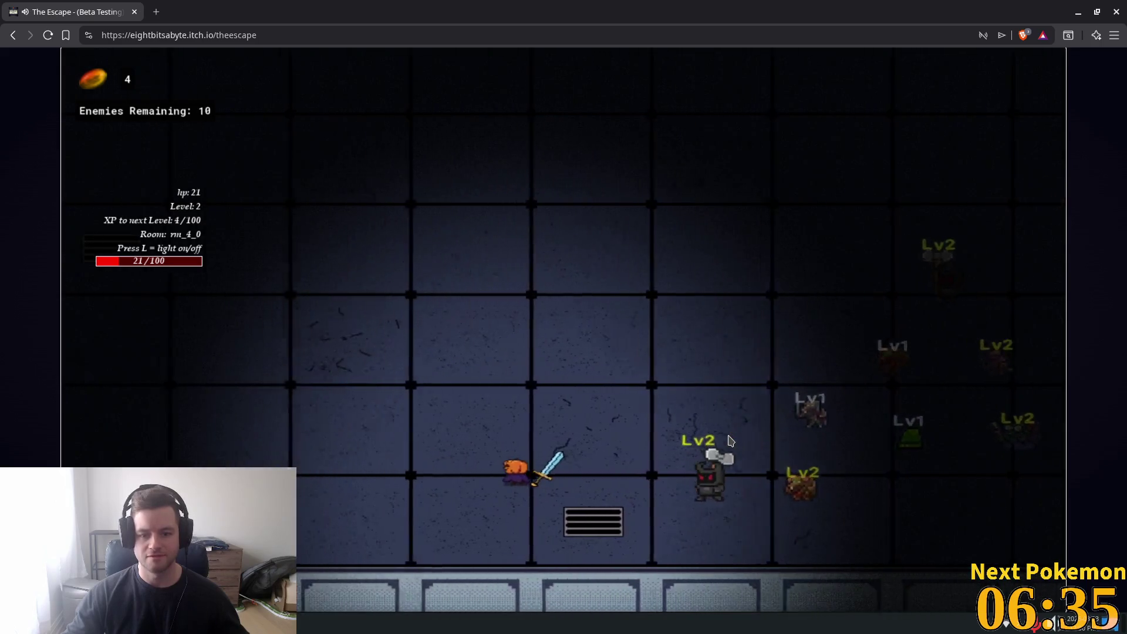
pyautogui.press('a')
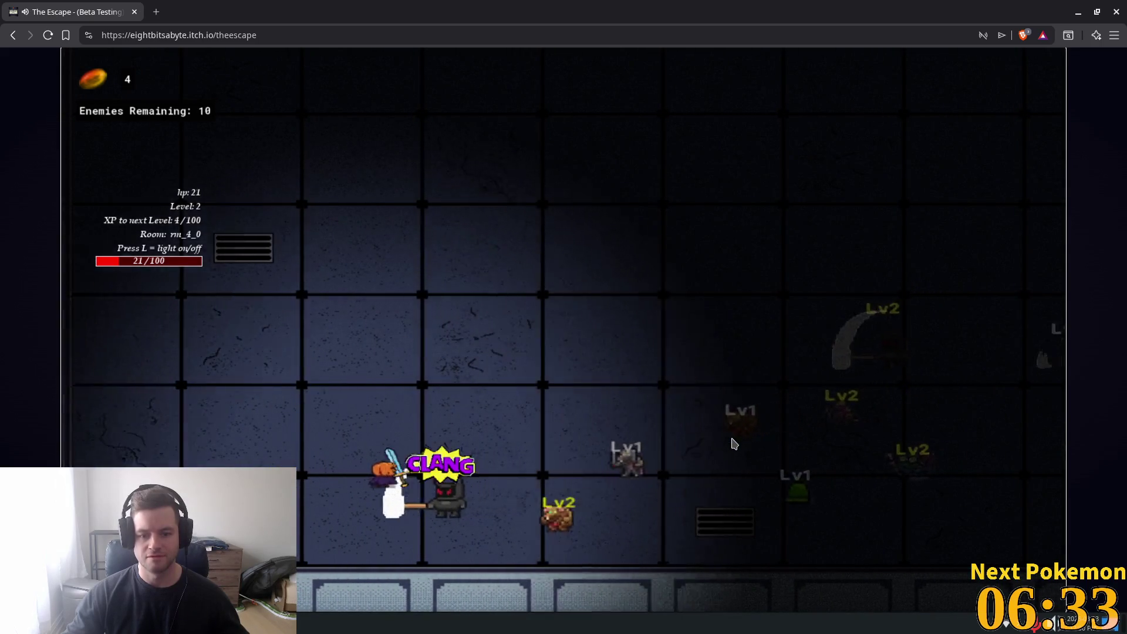
pyautogui.press('a')
pyautogui.press('w')
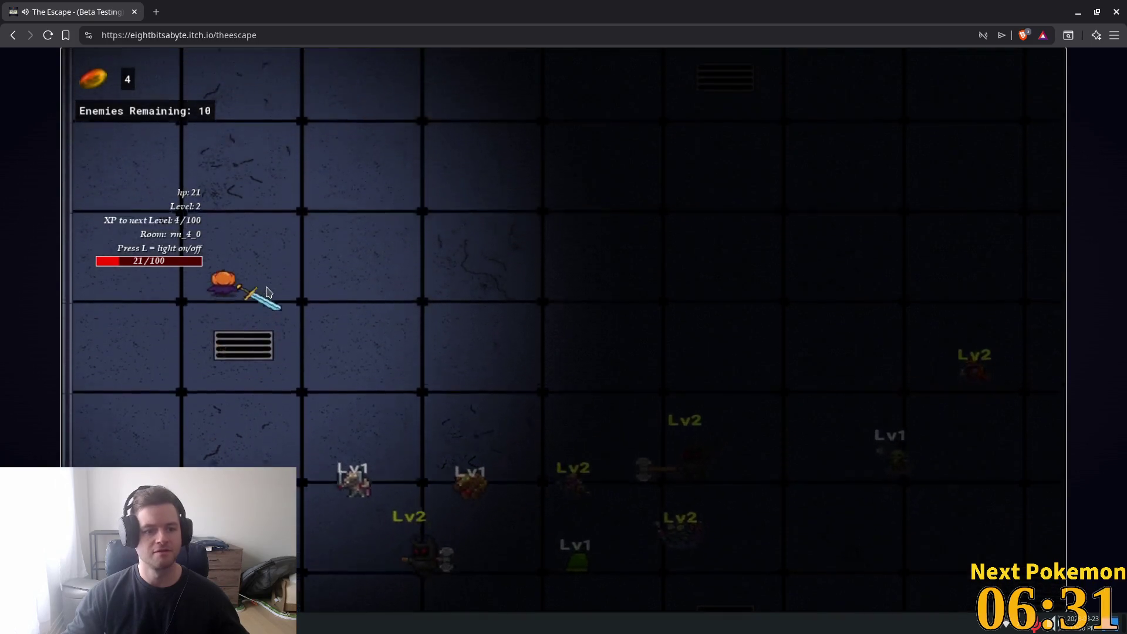
pyautogui.press('w')
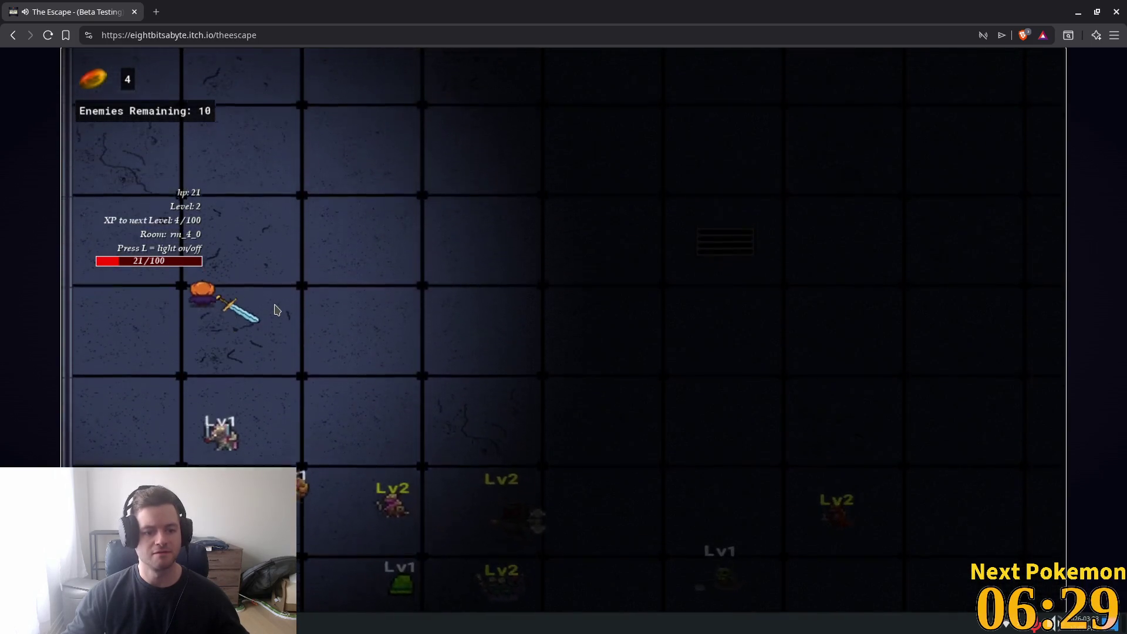
pyautogui.press('d')
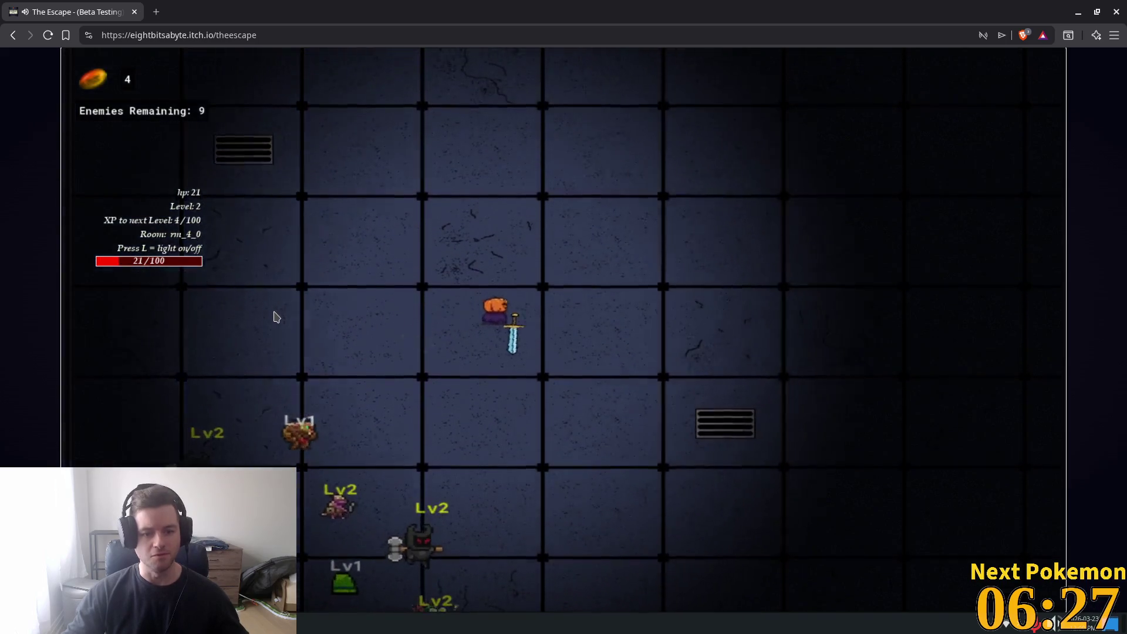
pyautogui.press('w')
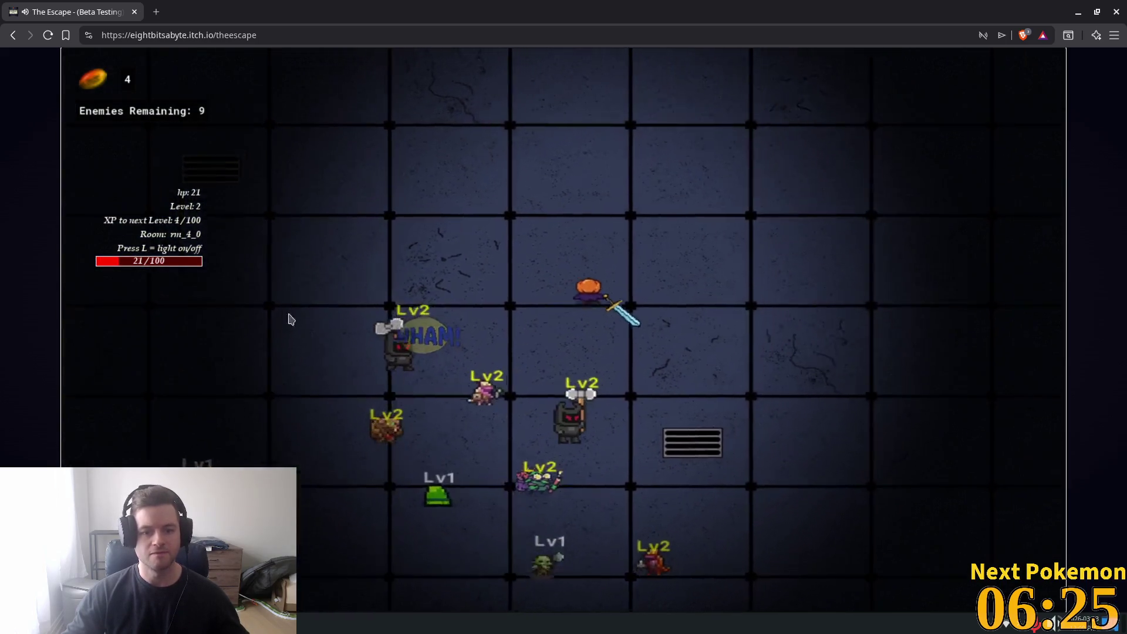
pyautogui.press('s')
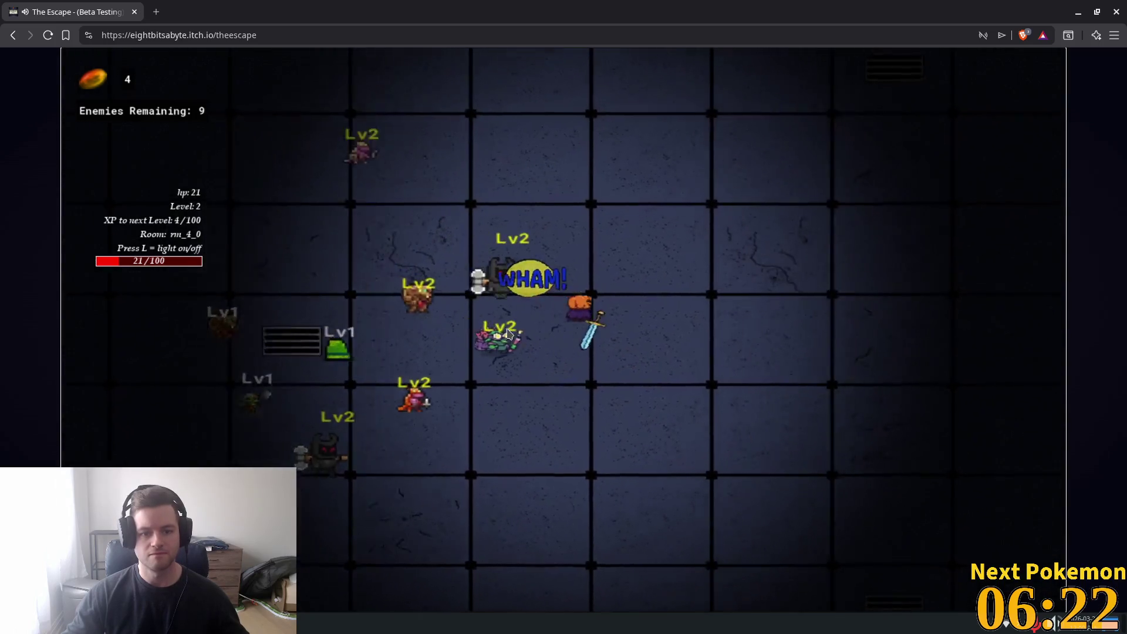
pyautogui.click(523, 323)
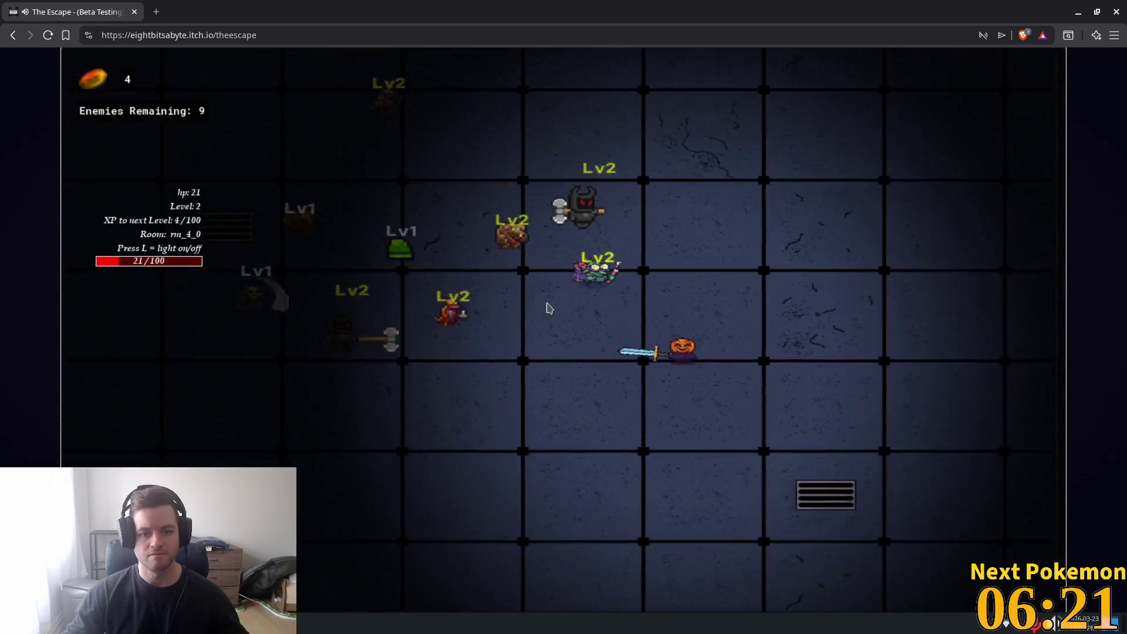
# Step: Retreat left across the room, then charge right and up-left into the enemies
pyautogui.press('s')
pyautogui.press('a')
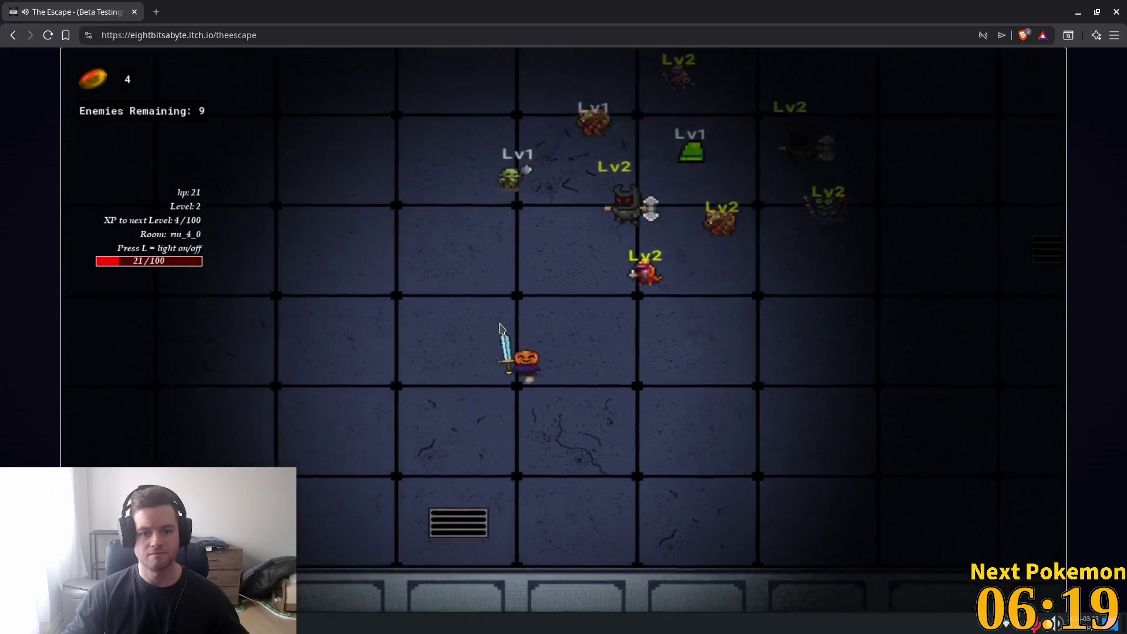
pyautogui.press('a')
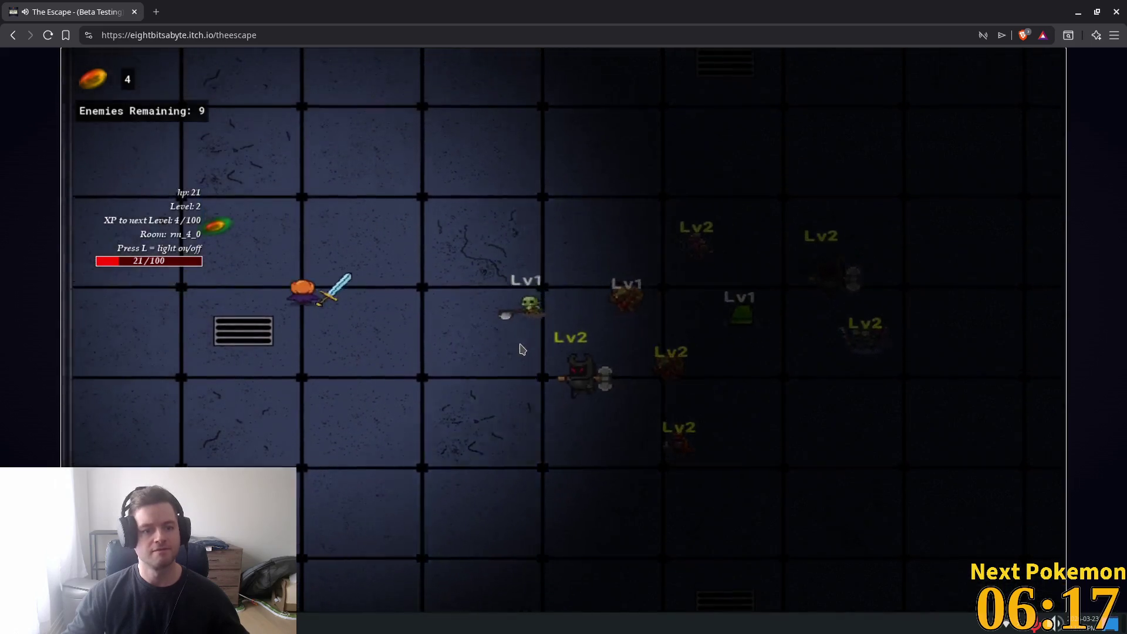
pyautogui.press('d')
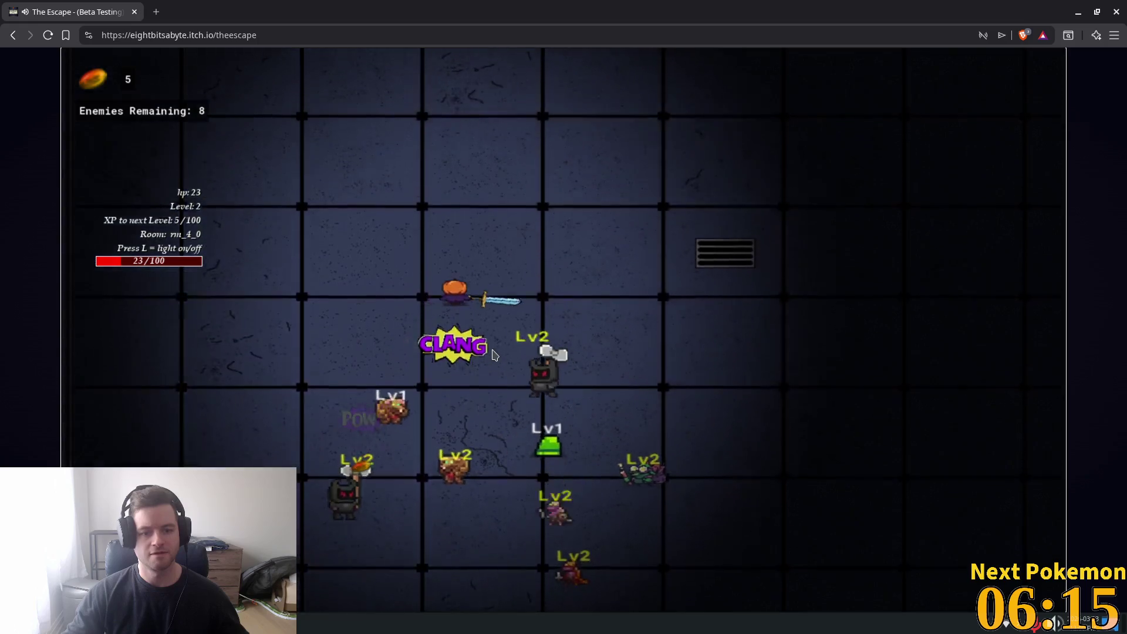
pyautogui.press('d')
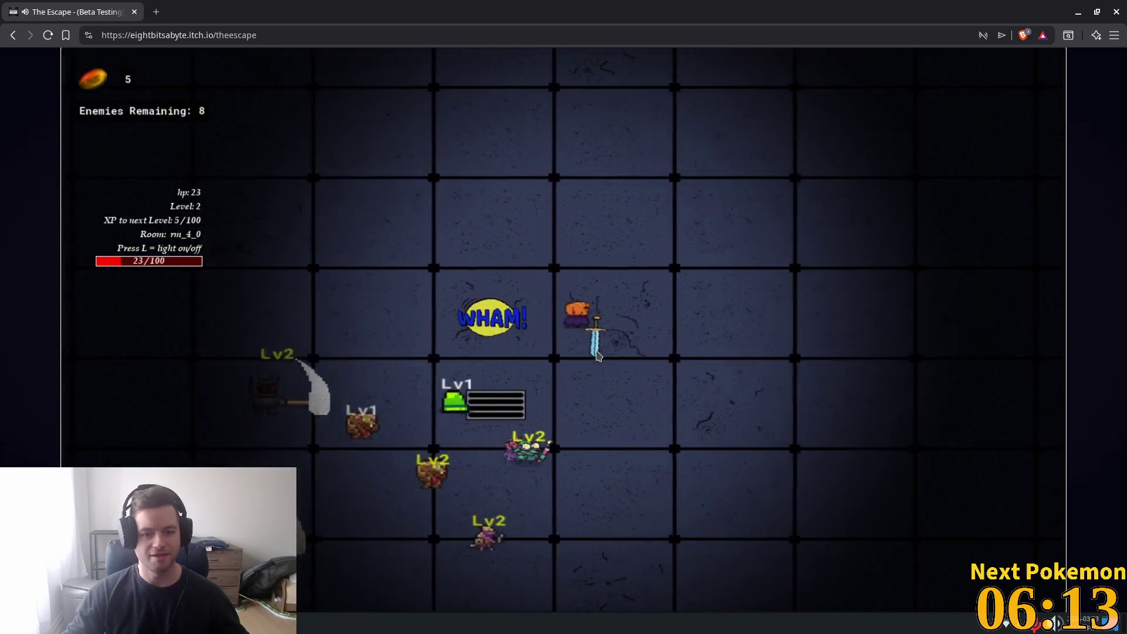
pyautogui.press('a')
pyautogui.press('w')
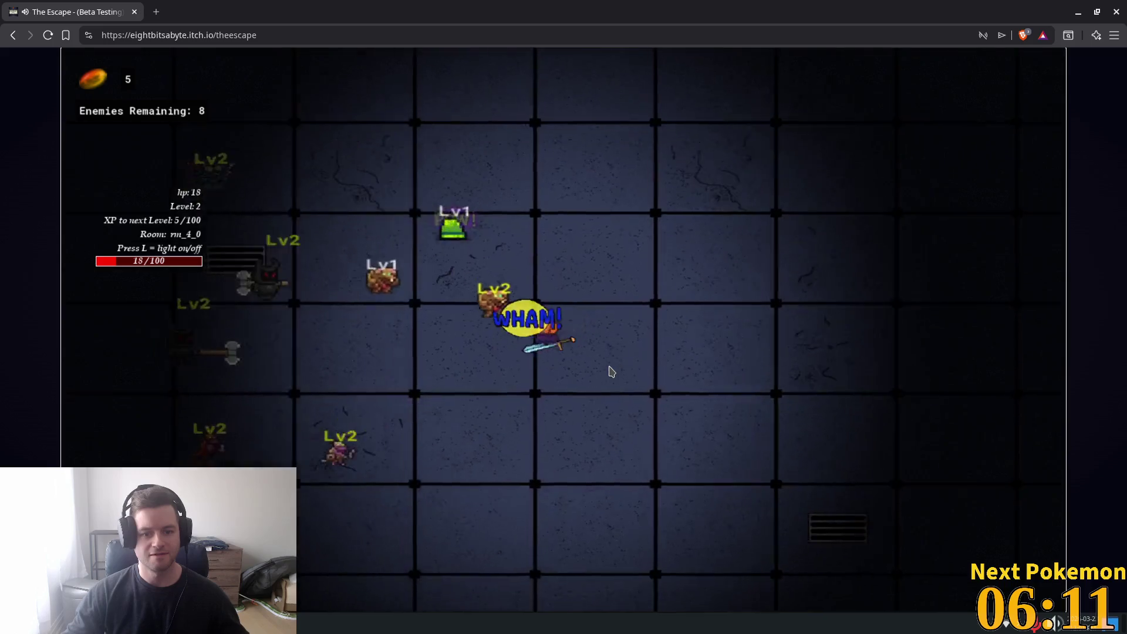
# Step: Circle down and left, then head up toward the enemies and the top wall
pyautogui.press('s')
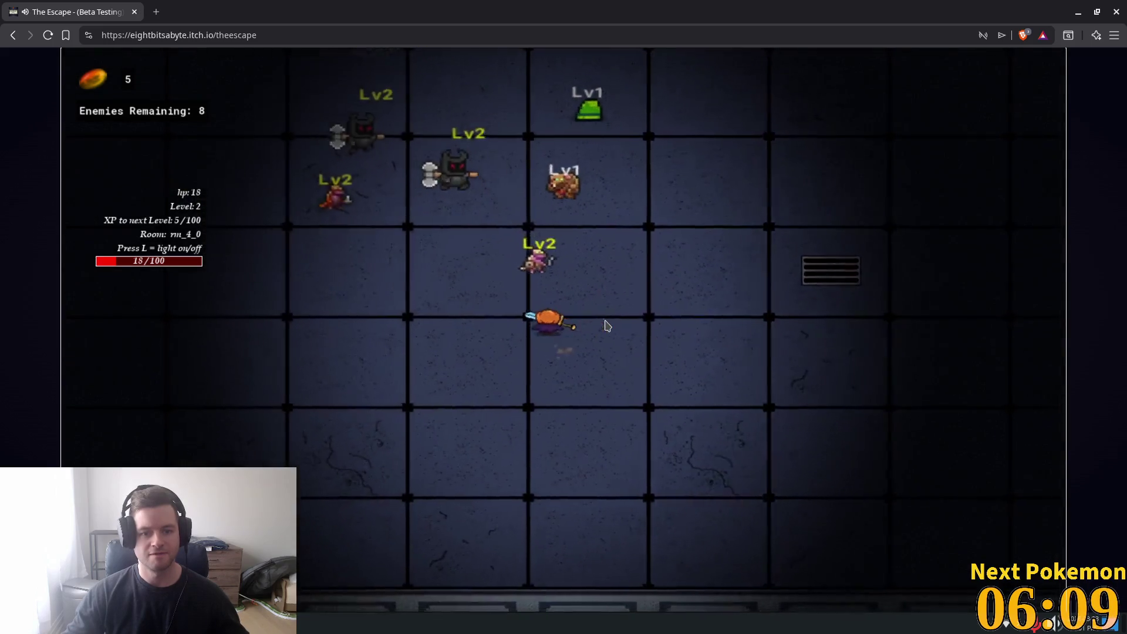
pyautogui.press('a')
pyautogui.press('s')
pyautogui.press('w')
pyautogui.press('a')
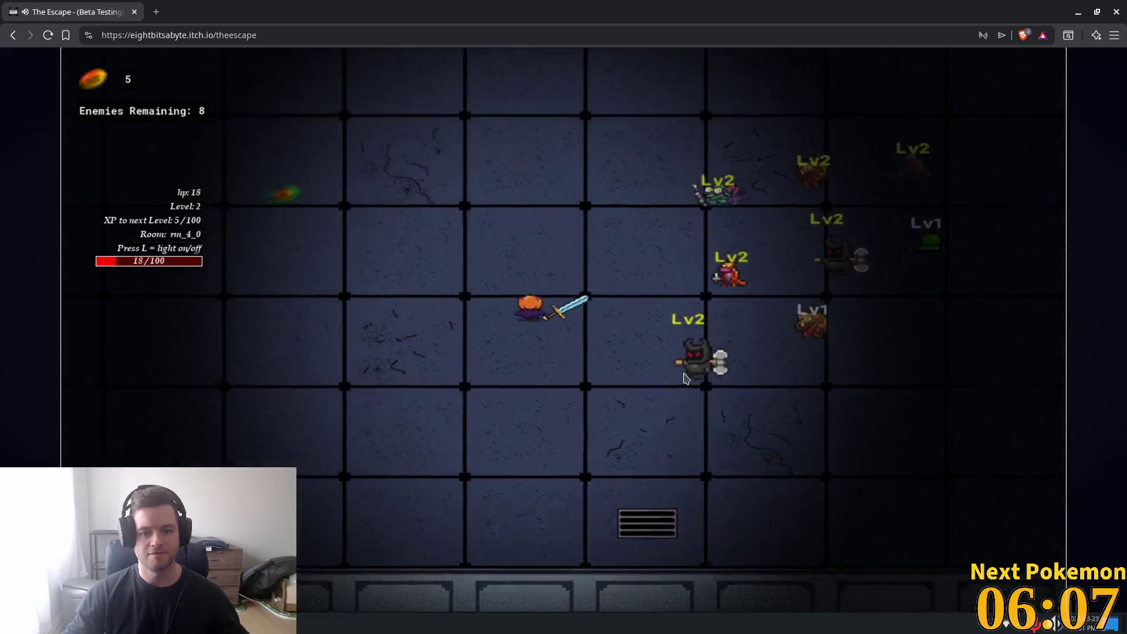
pyautogui.press('w')
pyautogui.press('d')
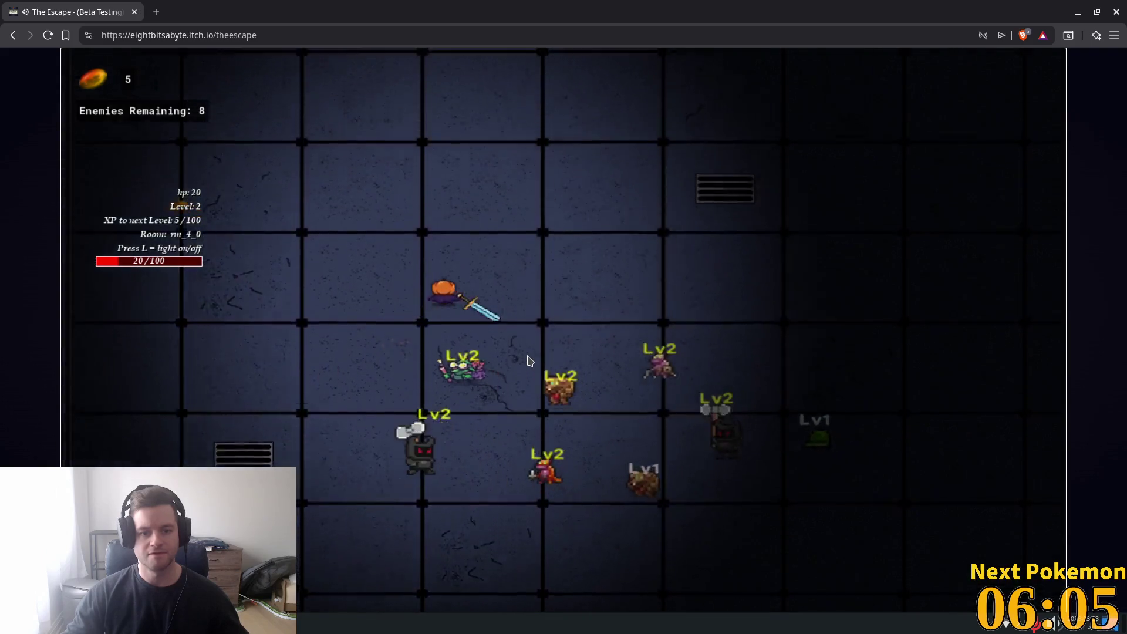
pyautogui.press('a')
pyautogui.press('d')
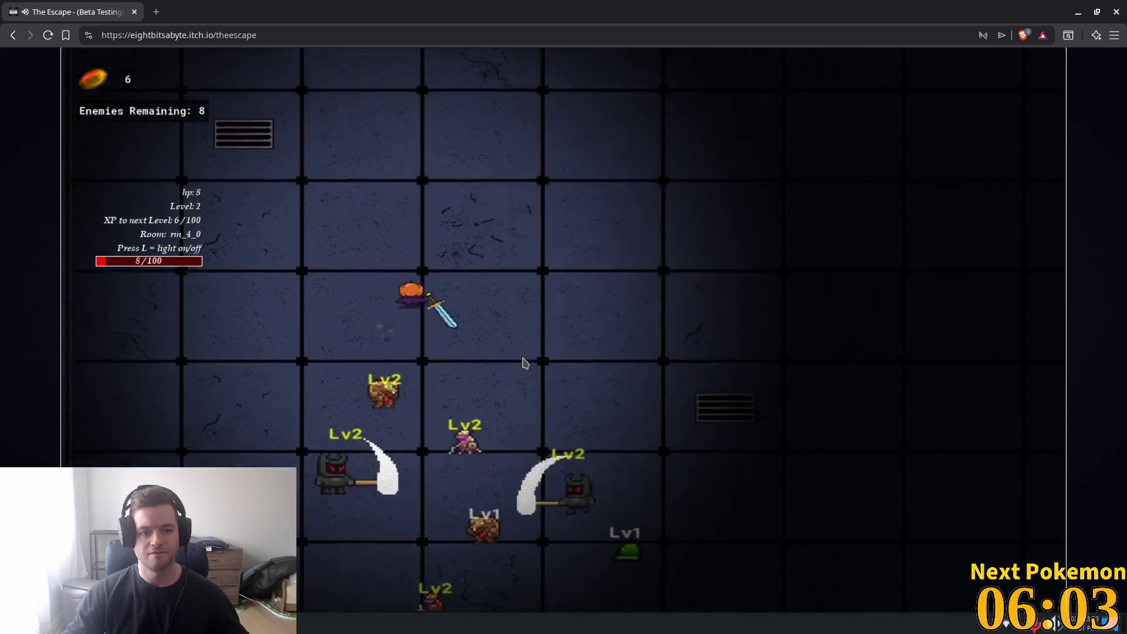
pyautogui.press('w')
# Step: Weave right and down through the room, then swing back up and left
pyautogui.press('d')
pyautogui.press('s')
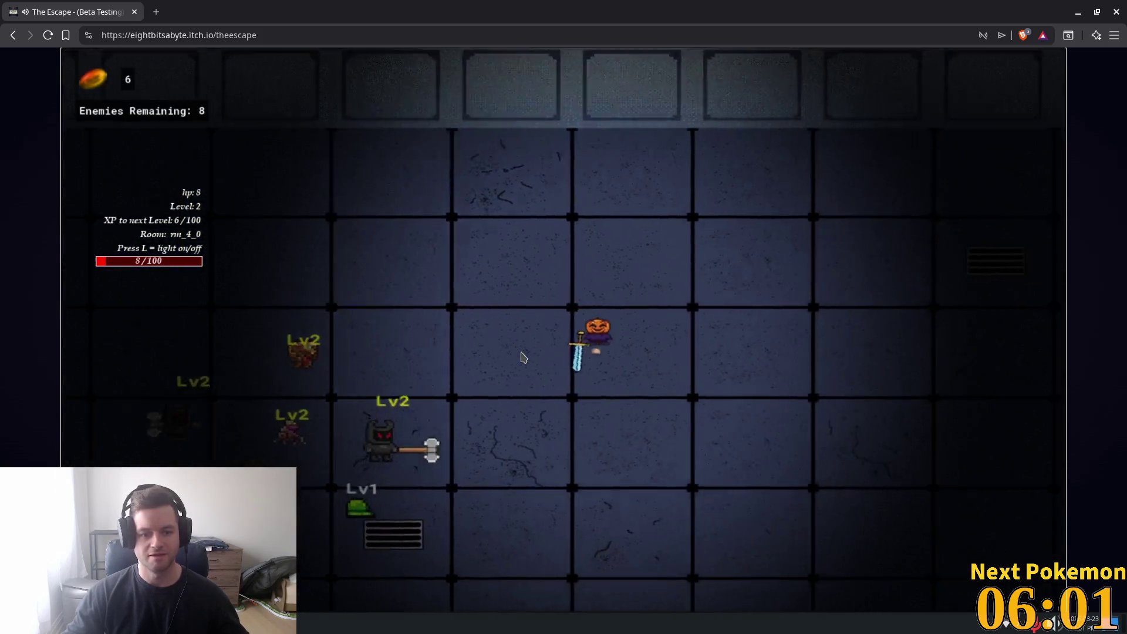
pyautogui.press('a')
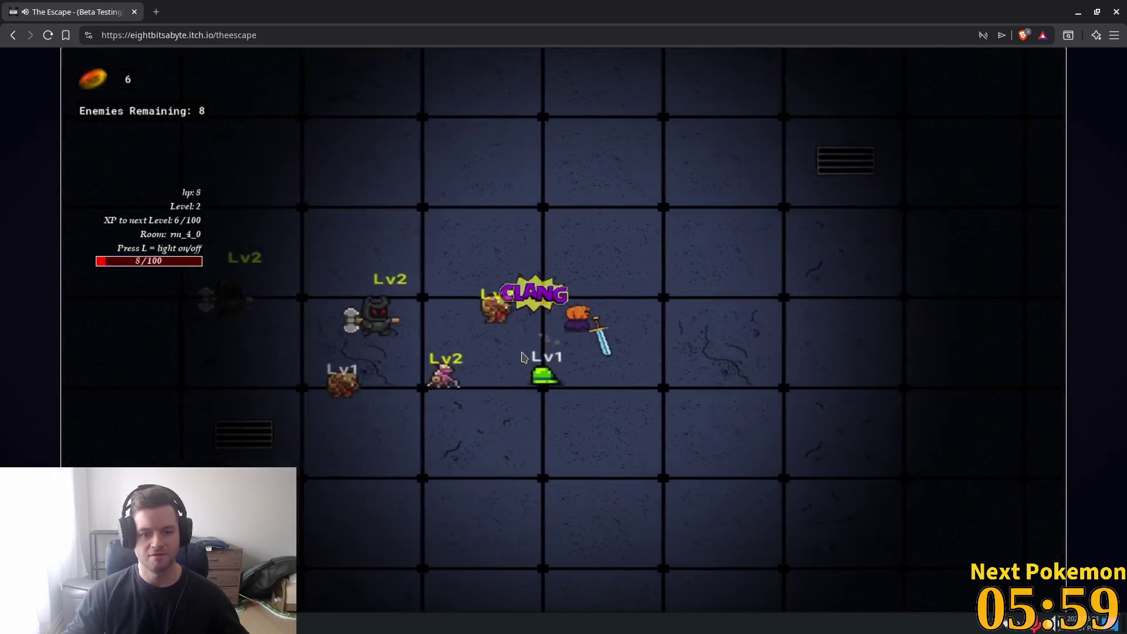
pyautogui.press('d')
pyautogui.press('s')
pyautogui.press('s')
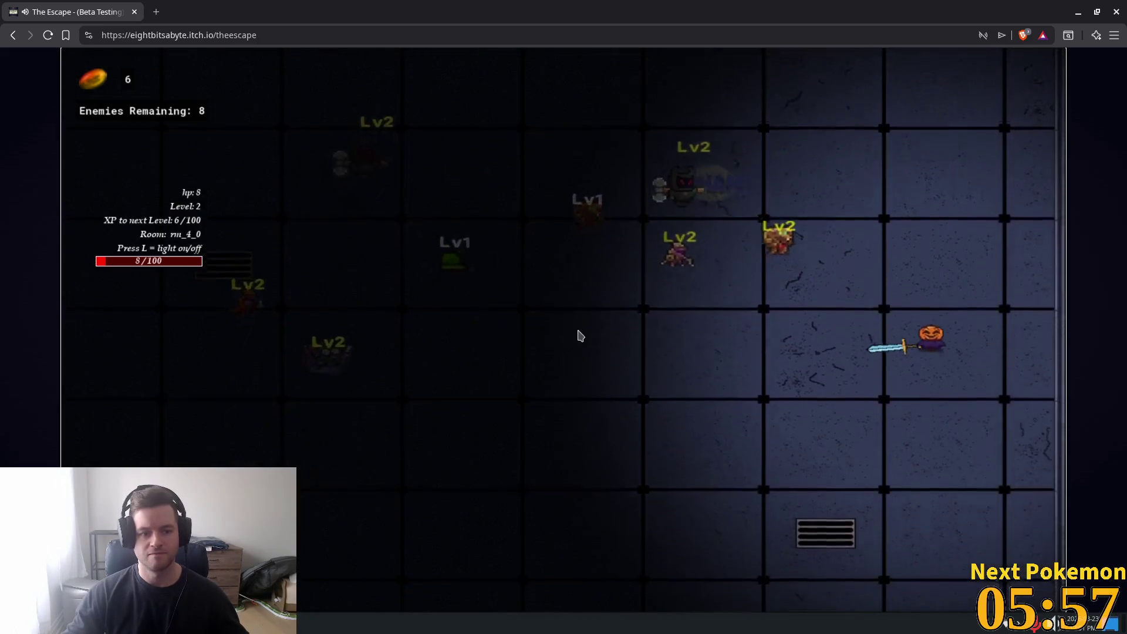
pyautogui.press('a')
pyautogui.press('a')
pyautogui.press('s')
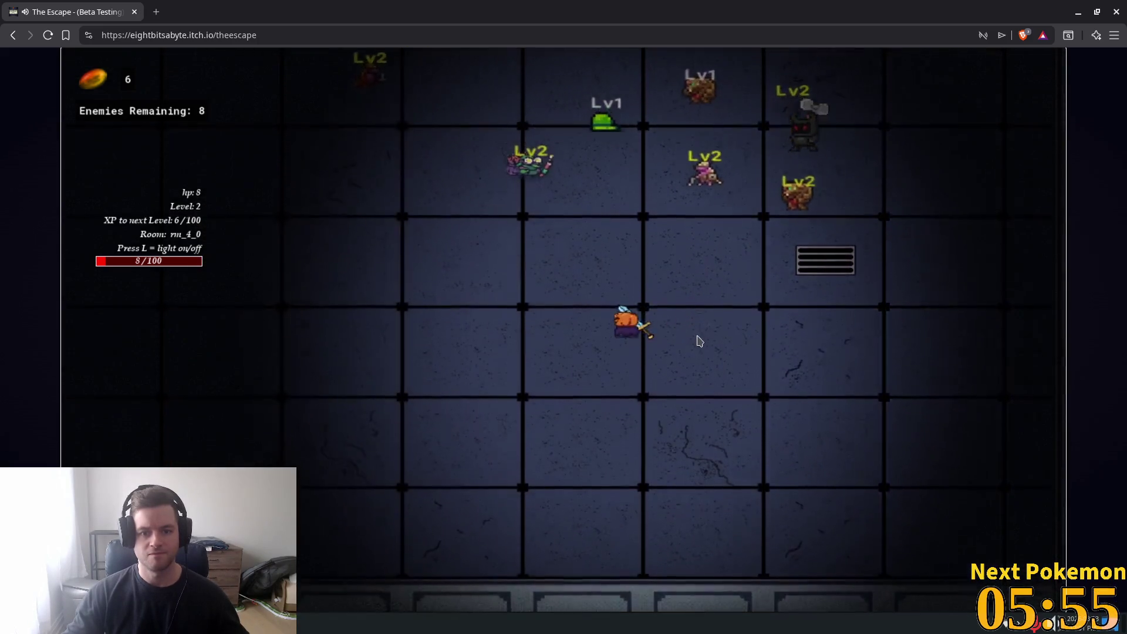
pyautogui.press('w')
pyautogui.press('a')
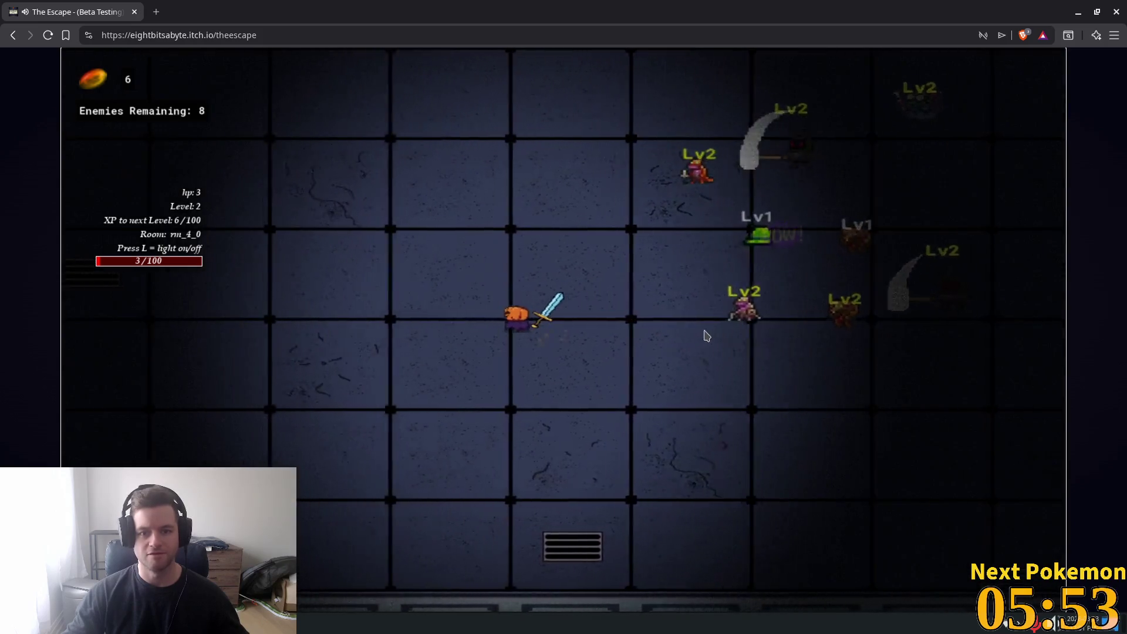
pyautogui.press('a')
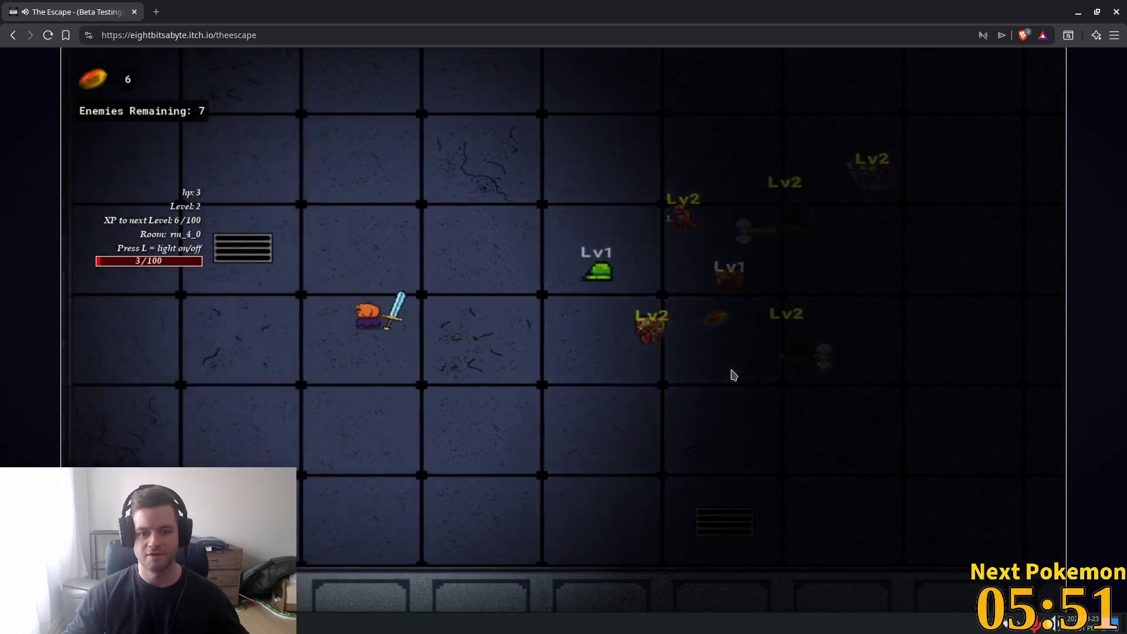
# Step: Cross right and up to the top wall, then loop down to the left wall
pyautogui.press('d')
pyautogui.press('w')
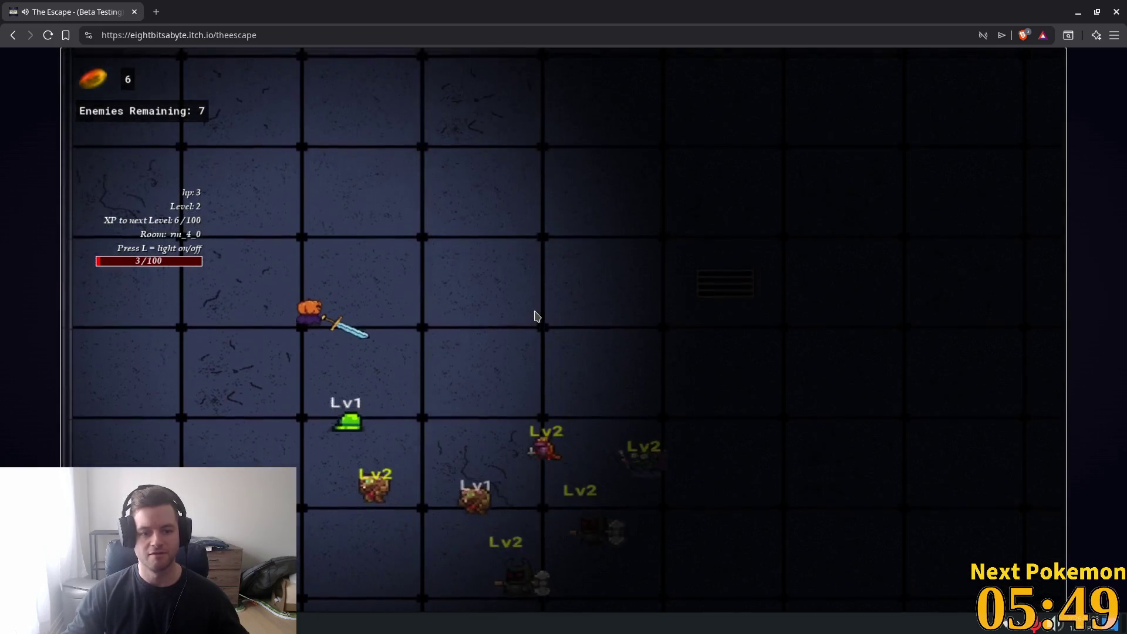
pyautogui.press('w')
pyautogui.press('d')
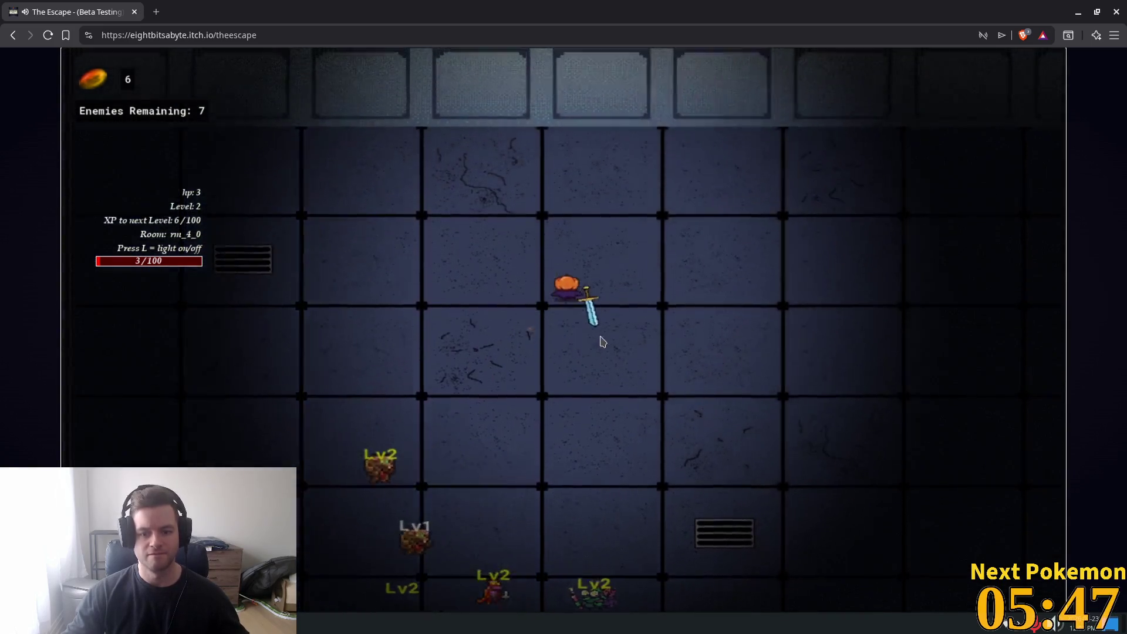
pyautogui.press('s')
pyautogui.press('d')
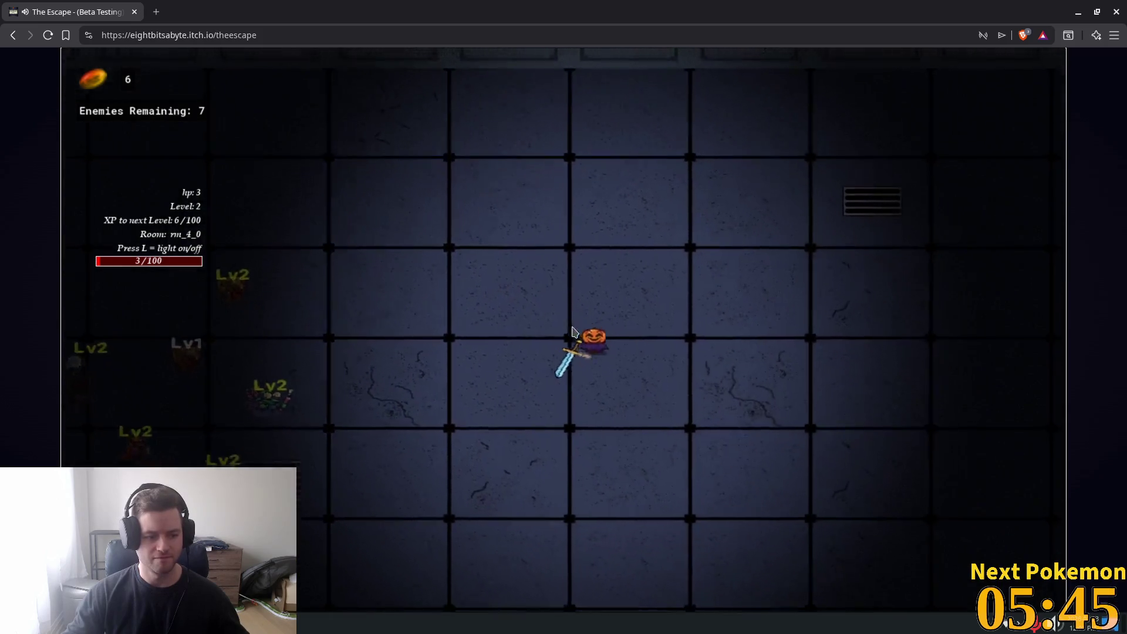
pyautogui.press('a')
pyautogui.press('s')
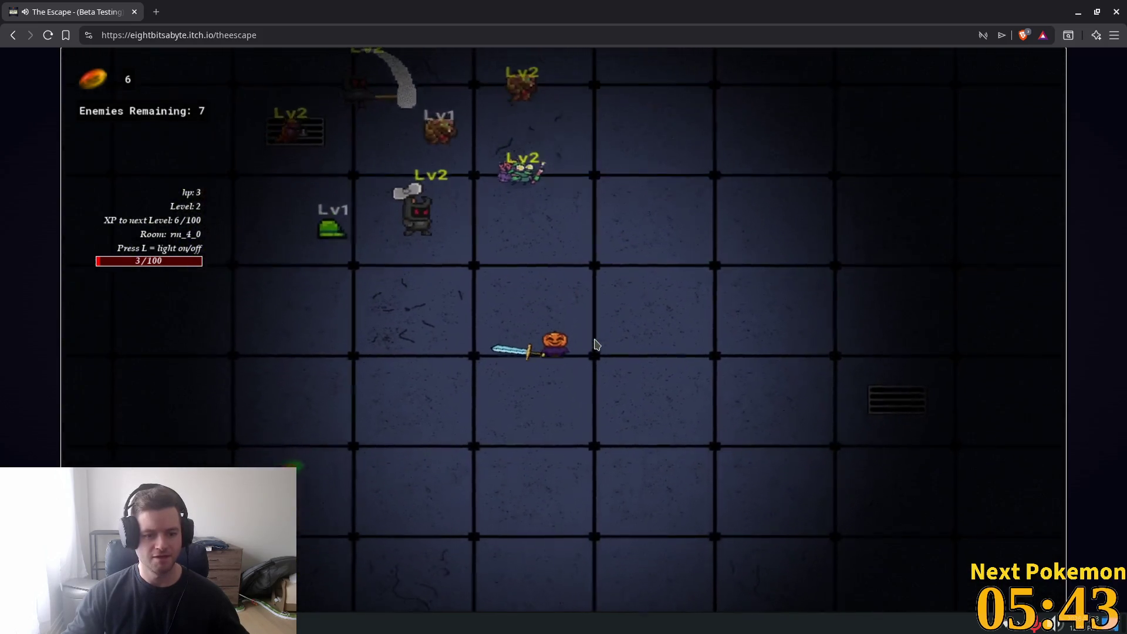
pyautogui.press('a')
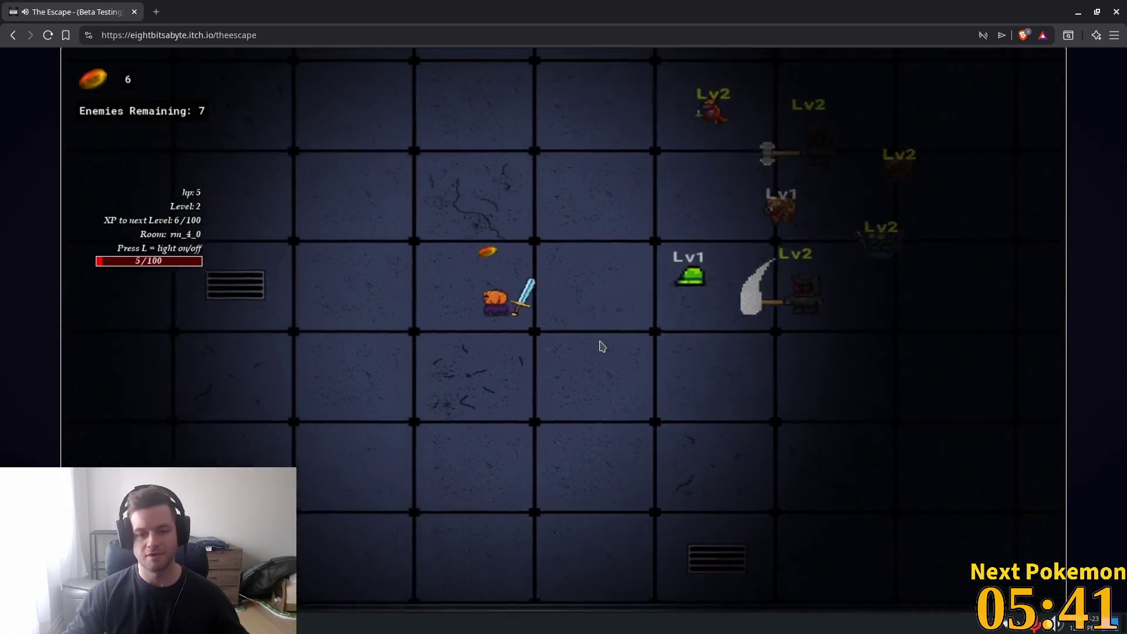
# Step: Grab a coin along the top wall and attack the enemies closing in
pyautogui.press('w')
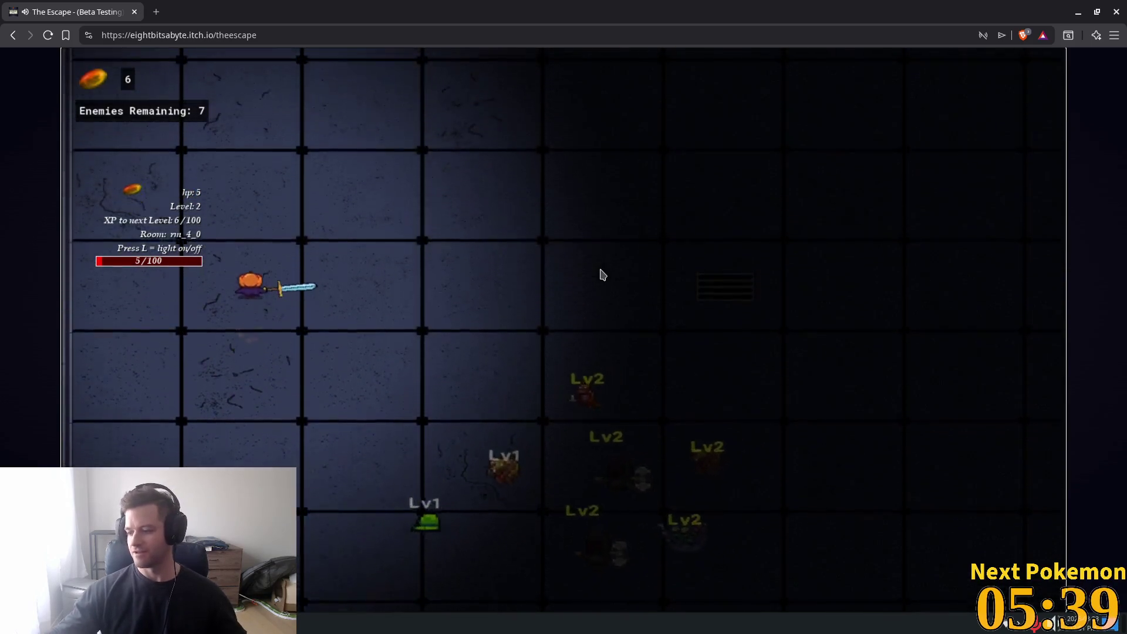
pyautogui.press('w')
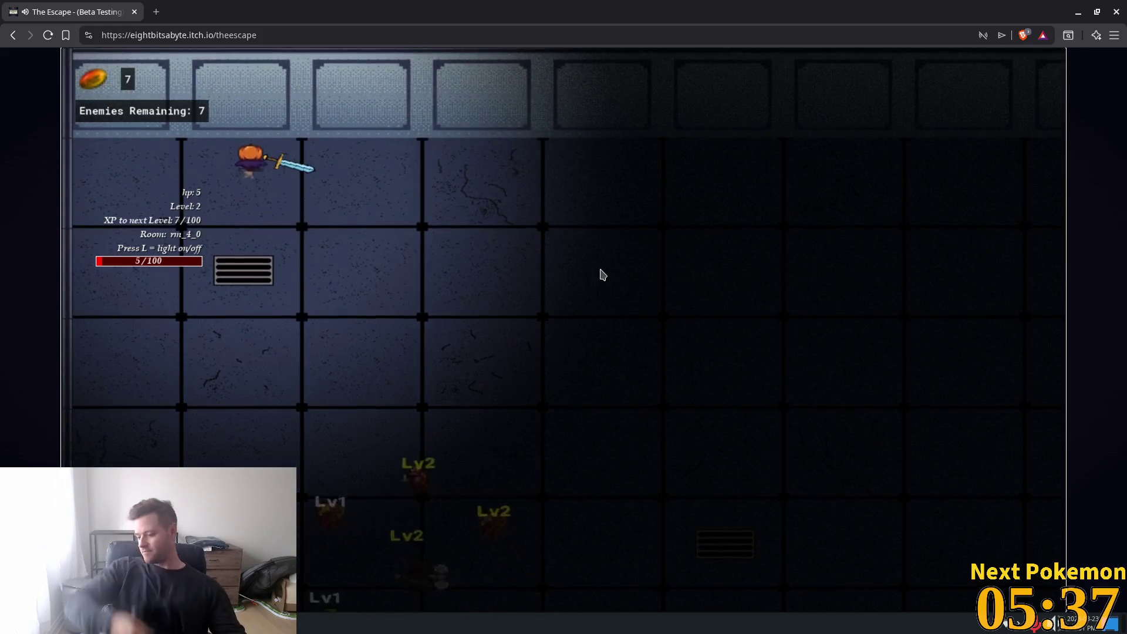
pyautogui.press('d')
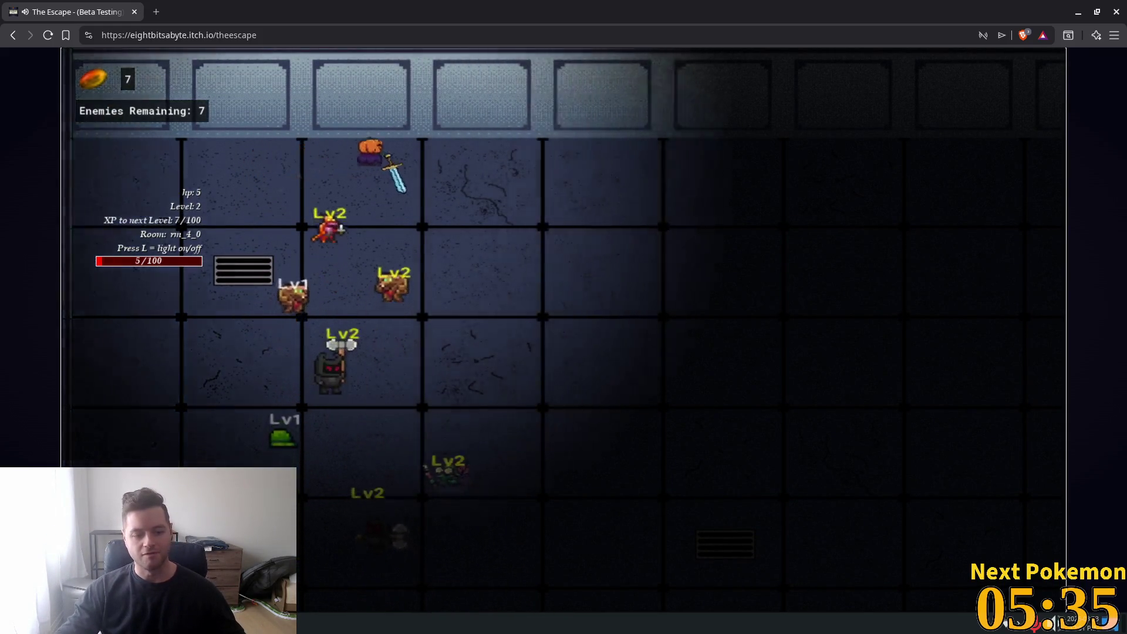
pyautogui.press('space')
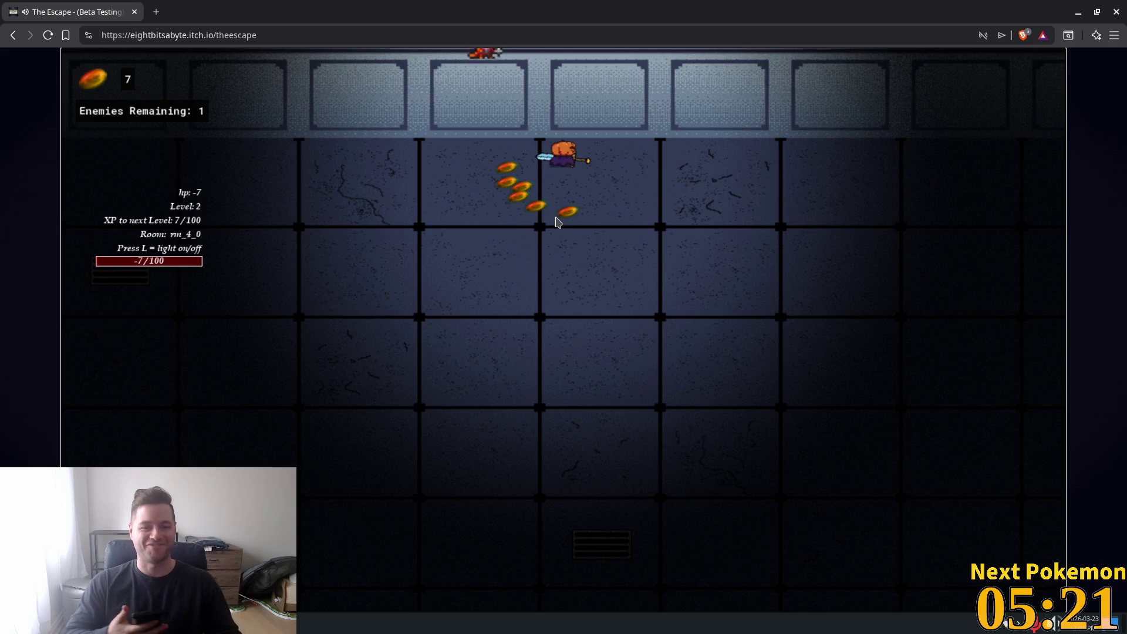
# Step: Walk the hero back down to the centre of room rn_4_0
pyautogui.press('s')
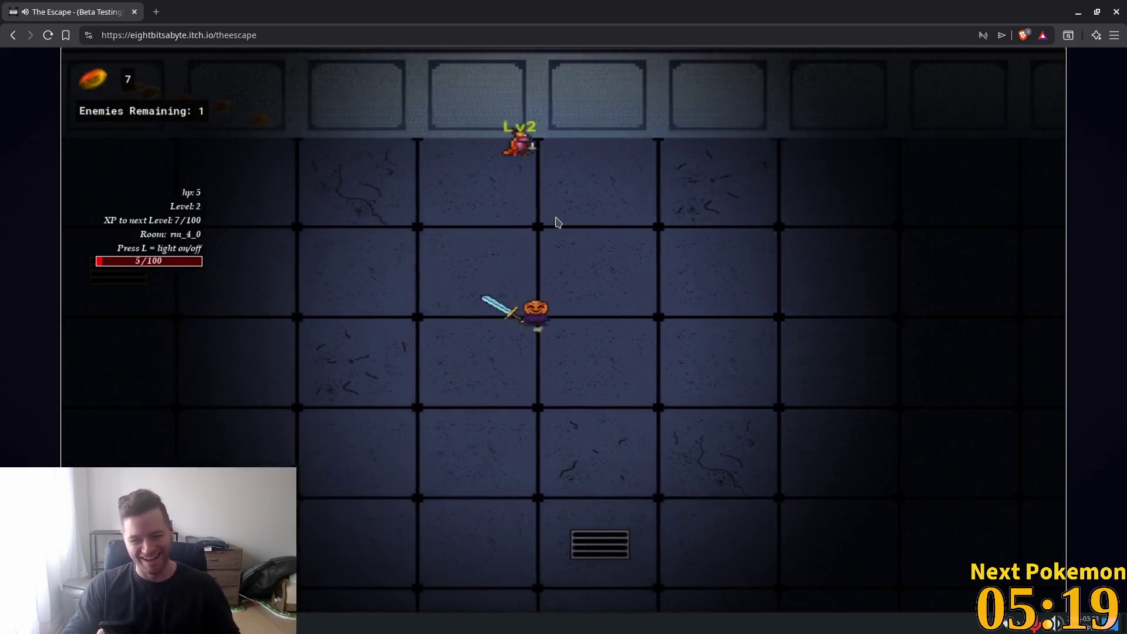